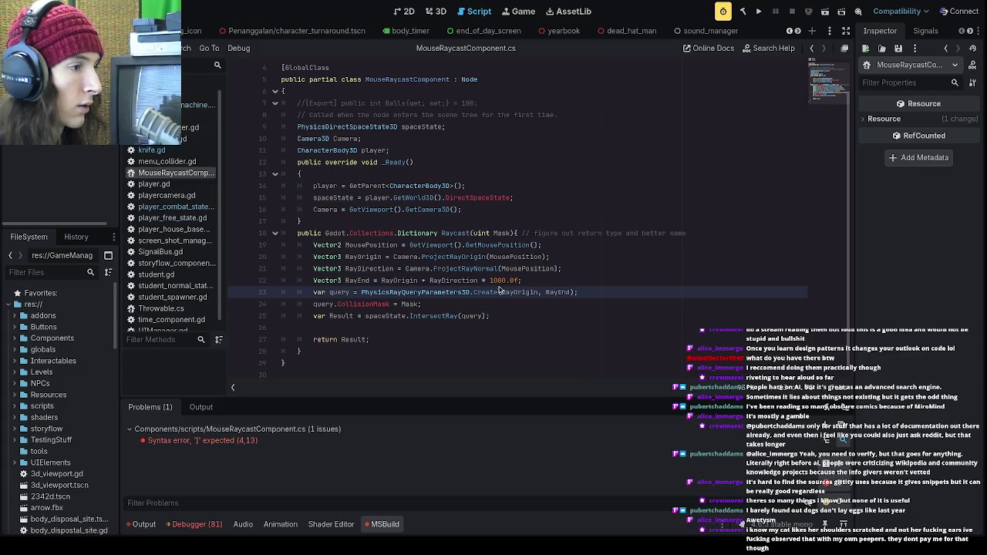
# - Jump to the line-4 syntax error, then build and launch the project
pyautogui.click(359, 441)
pyautogui.scroll(2, 344, 284)
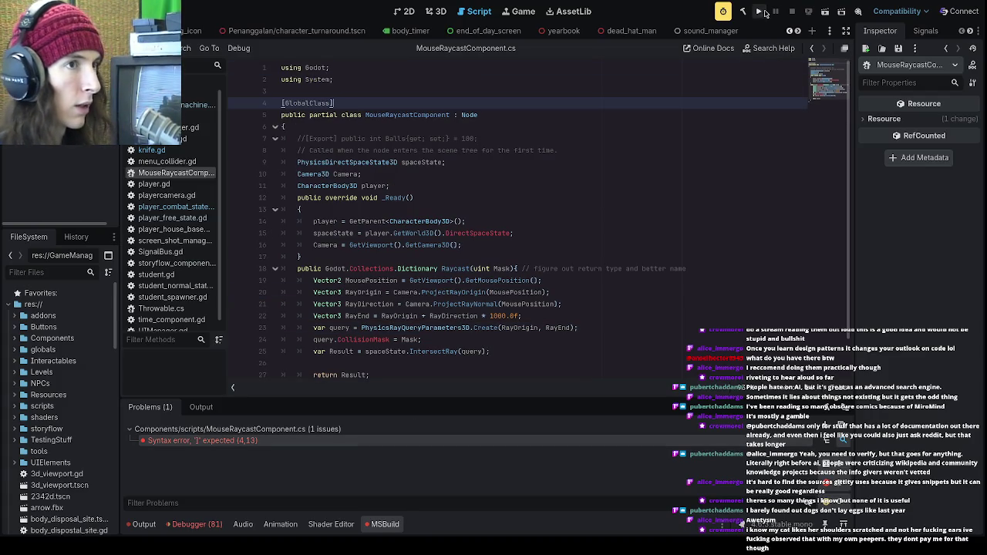
pyautogui.click(759, 11)
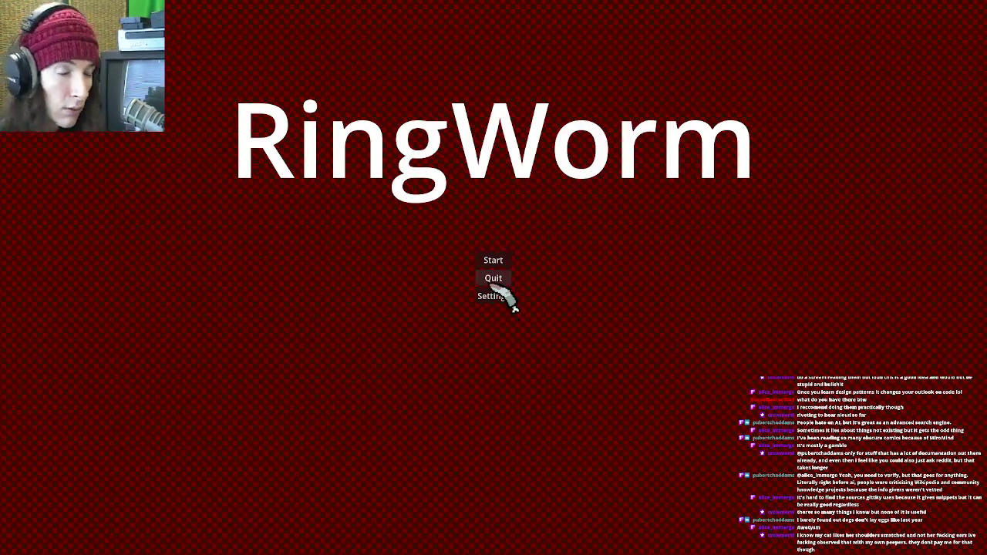
# - Start a new game, accept the character, dismiss the popup and go to school
pyautogui.click(492, 262)
pyautogui.click(509, 395)
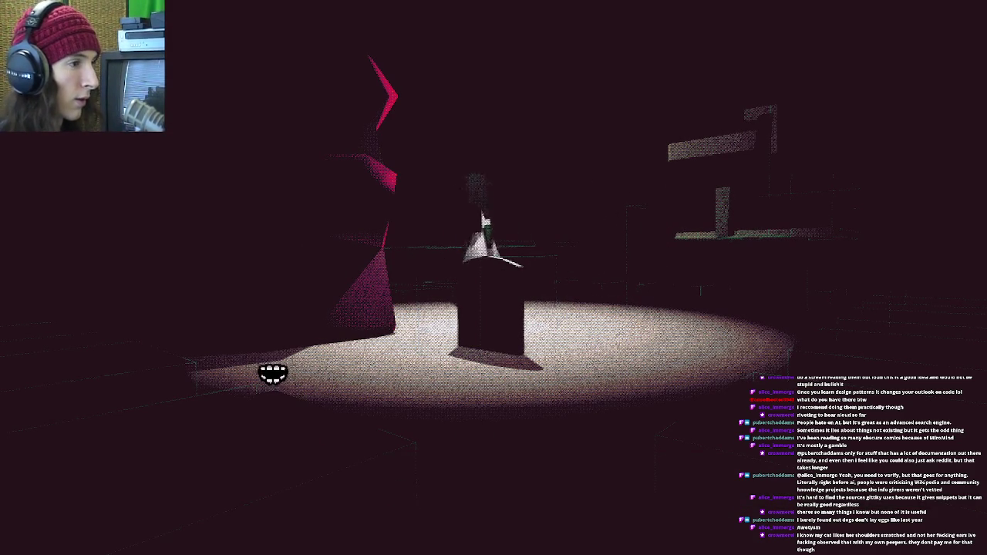
pyautogui.click(250, 348)
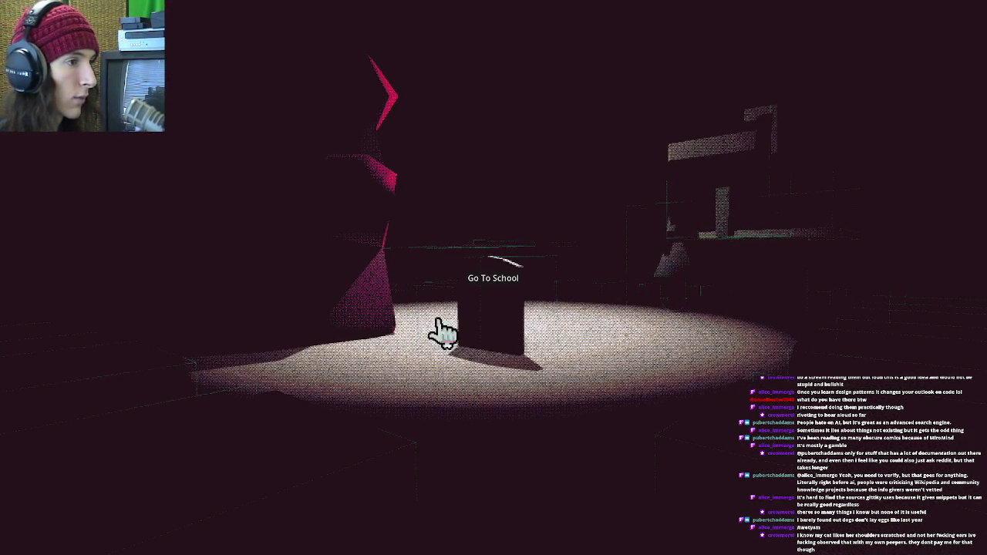
pyautogui.click(482, 291)
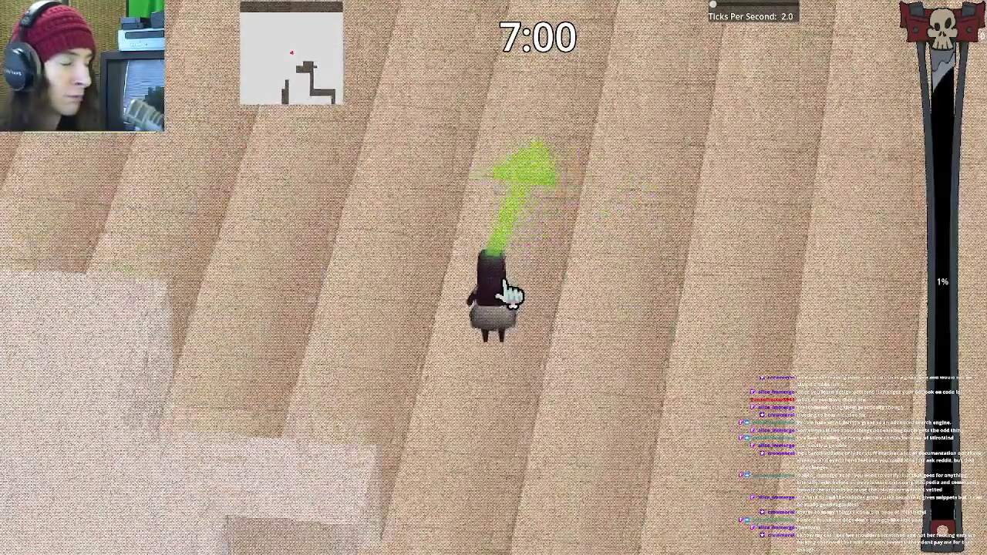
# - Walk the character across the classroom, then quit from the pause menu
pyautogui.press('w')
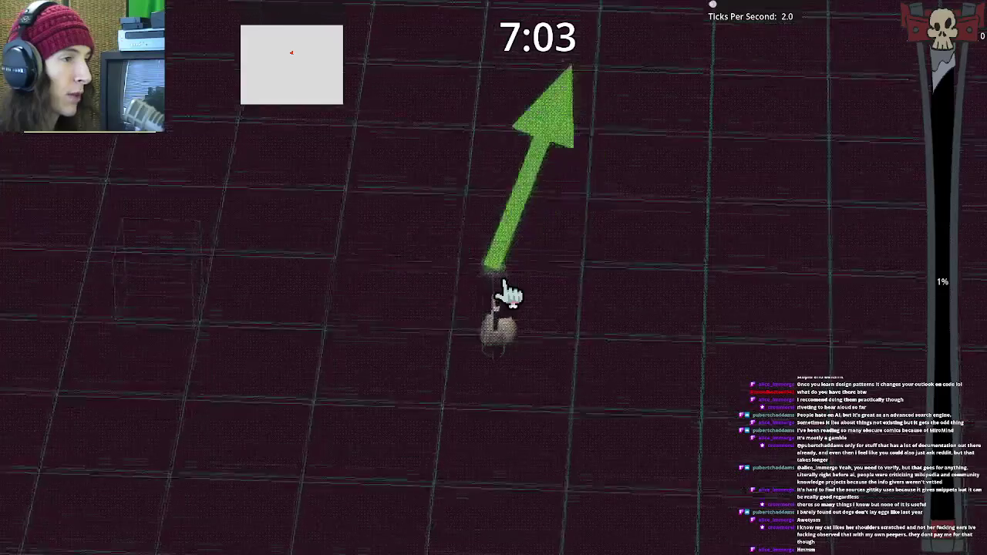
pyautogui.press('Escape')
pyautogui.click(502, 292)
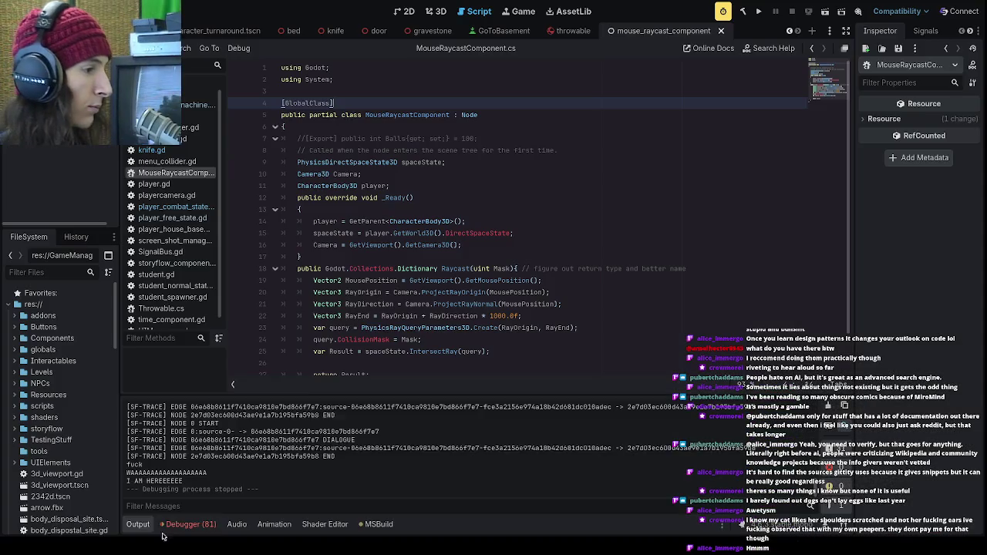
# - Browse the Debugger errors, stack trace, Output, Audio and Animation panels
pyautogui.click(182, 525)
pyautogui.click(207, 396)
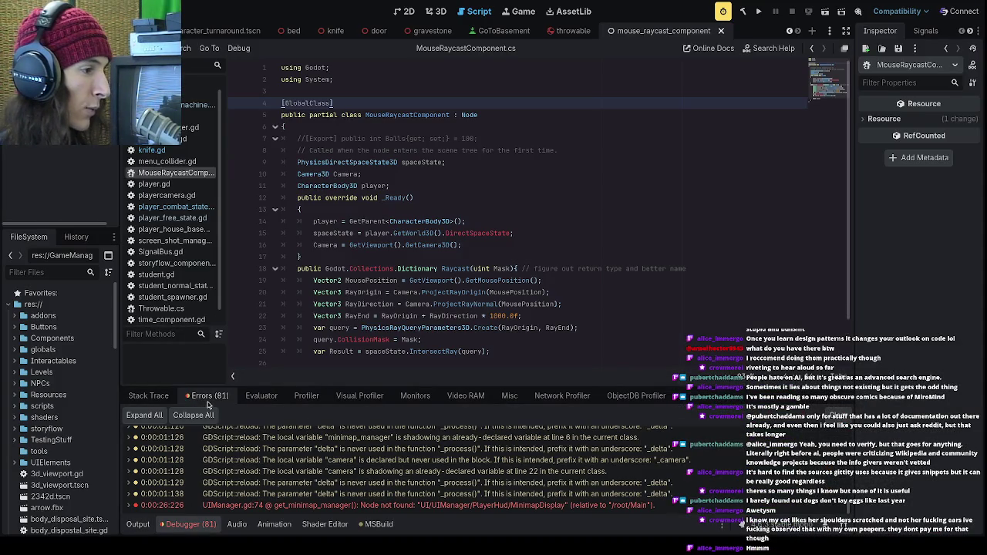
pyautogui.click(139, 525)
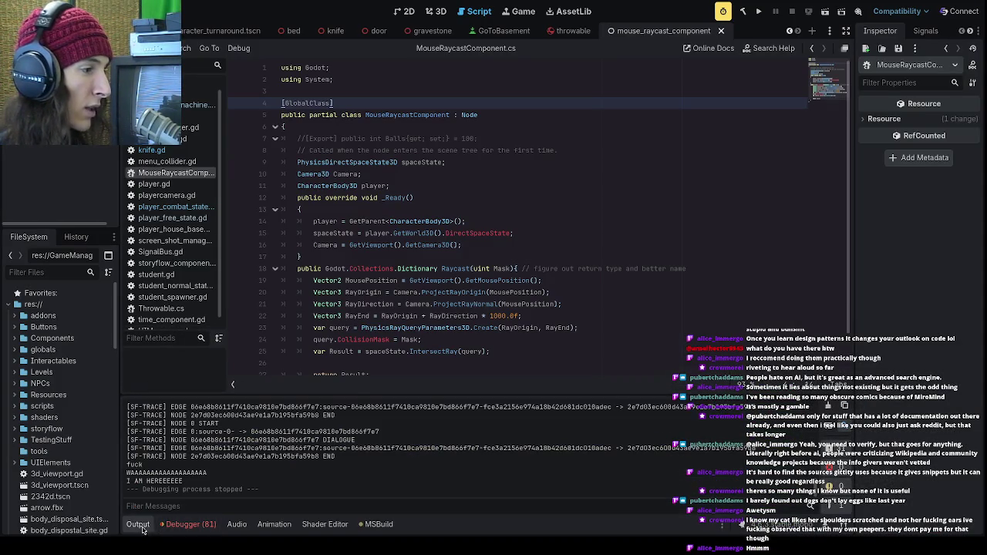
pyautogui.click(191, 526)
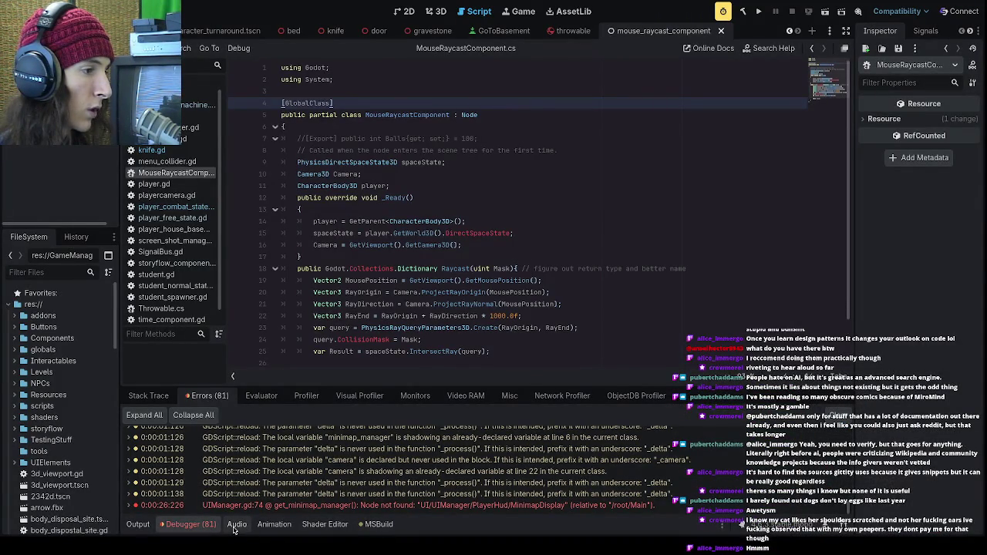
pyautogui.click(234, 530)
pyautogui.click(219, 532)
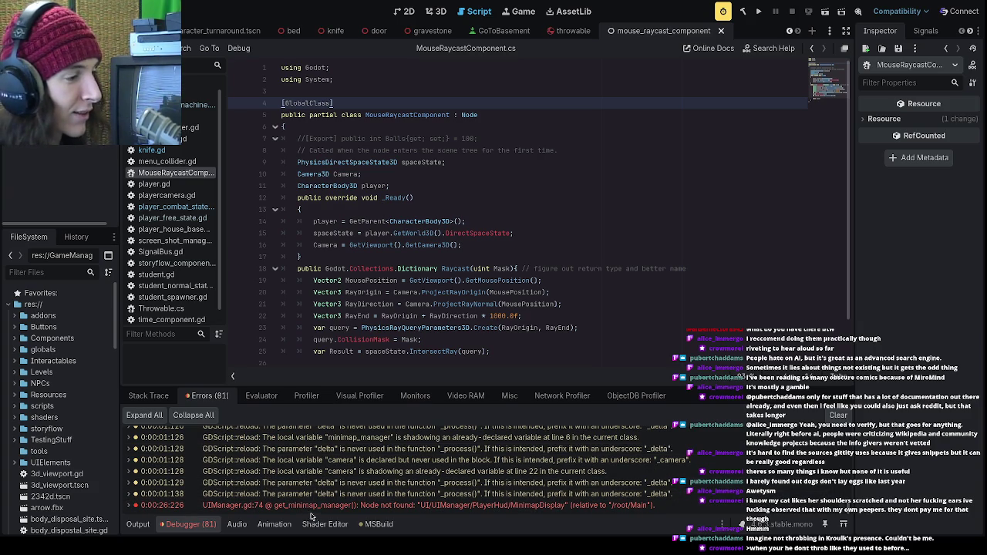
pyautogui.click(245, 528)
pyautogui.click(275, 525)
pyautogui.click(235, 525)
pyautogui.click(189, 524)
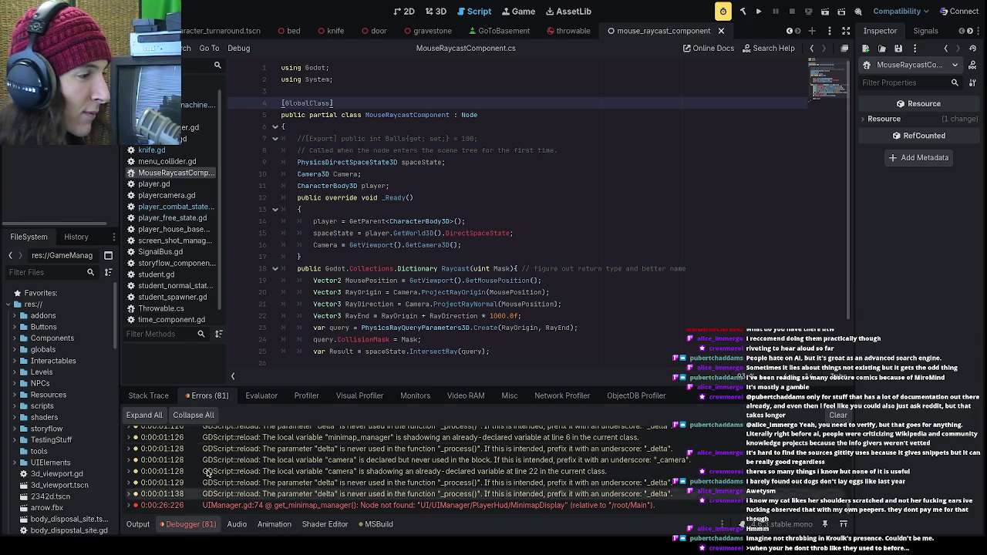
pyautogui.click(148, 396)
pyautogui.click(212, 396)
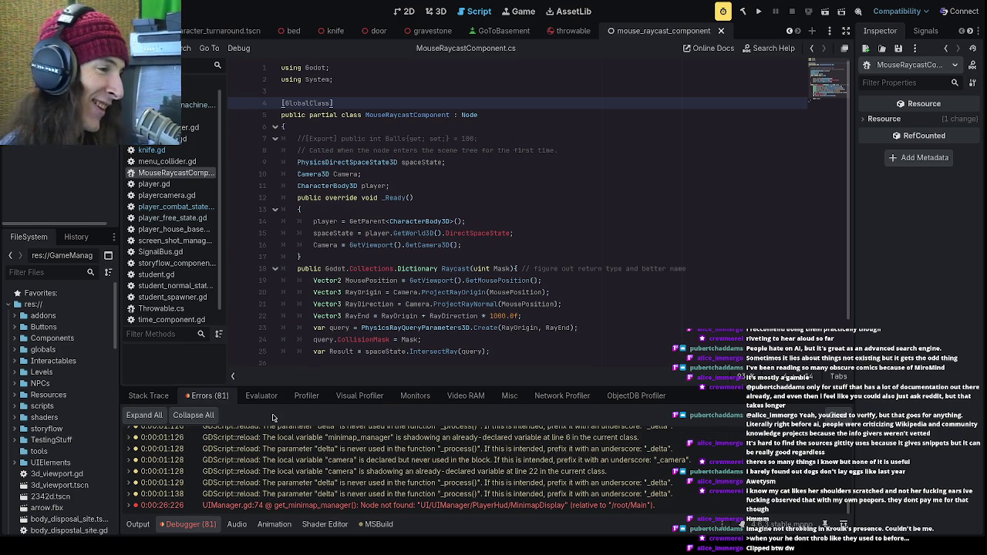
# - Open pause_menu.gd from a warning row in the Debugger's error list
pyautogui.click(230, 528)
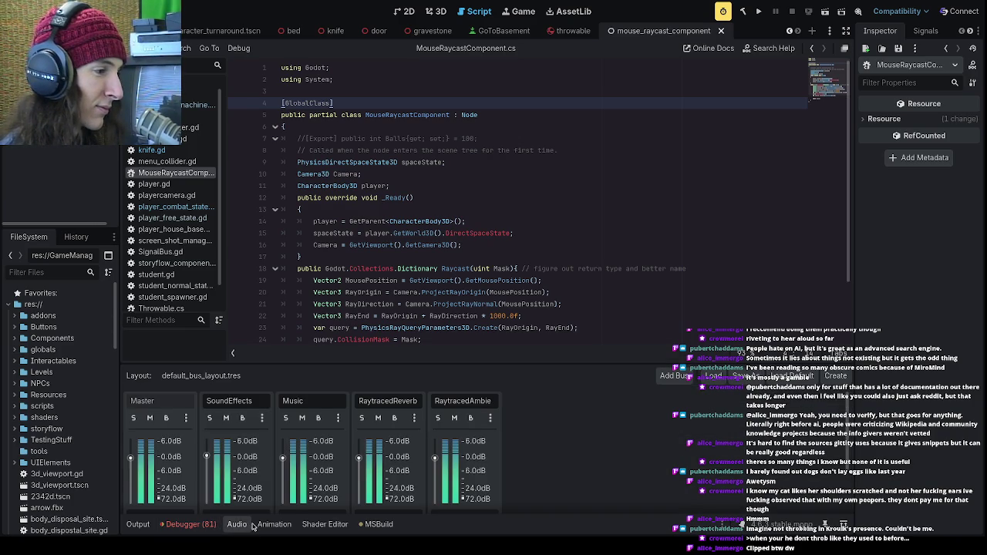
pyautogui.click(258, 525)
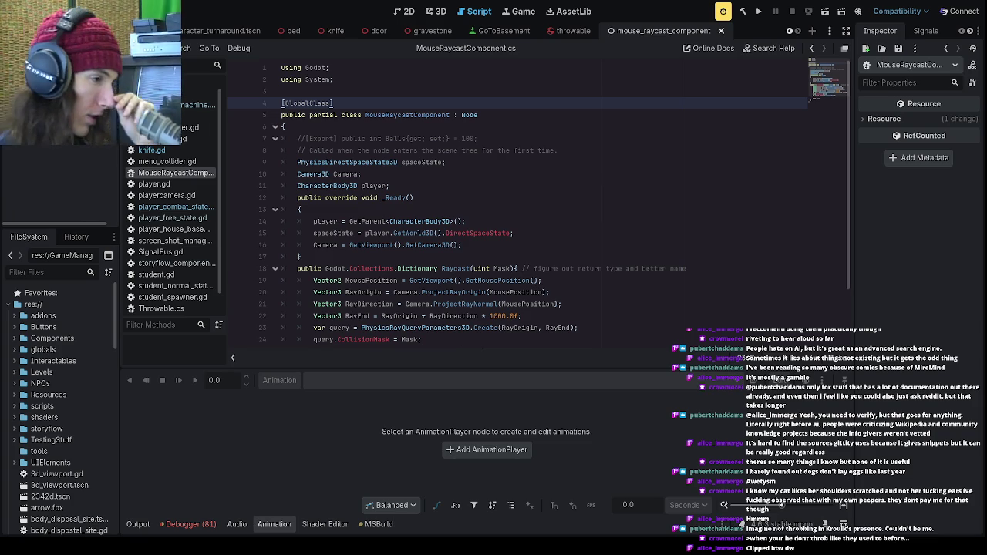
pyautogui.click(188, 525)
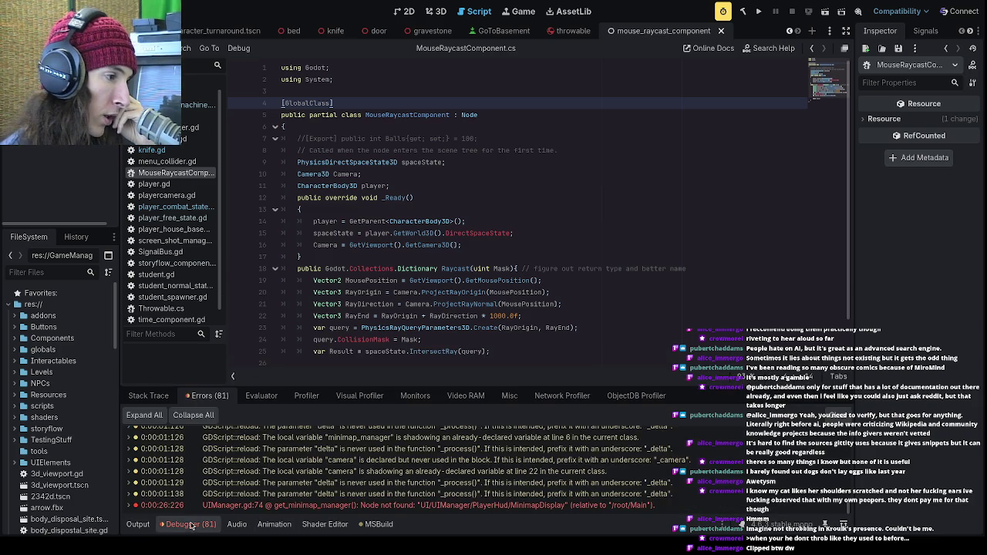
pyautogui.click(236, 525)
pyautogui.click(273, 525)
pyautogui.click(237, 525)
pyautogui.click(199, 529)
pyautogui.scroll(-3, 248, 486)
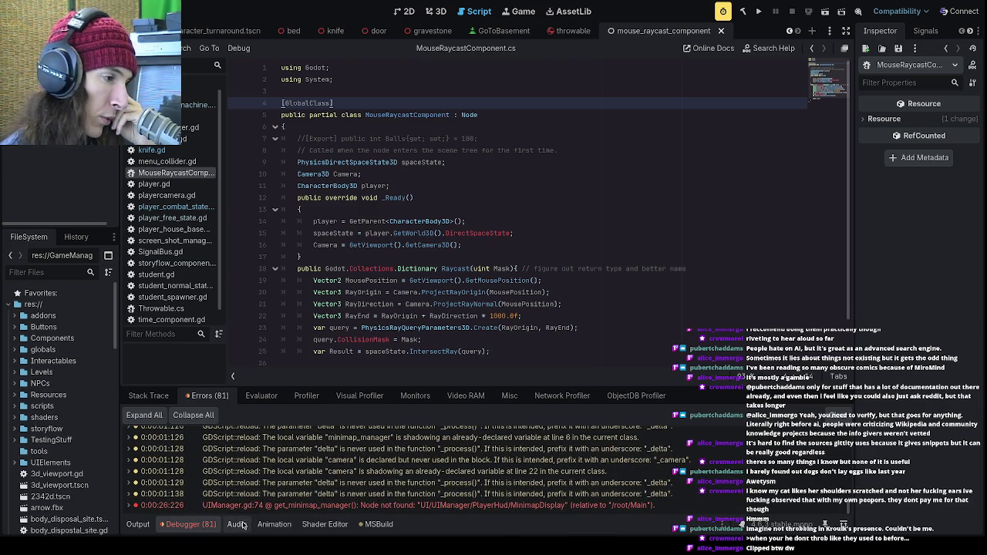
pyautogui.click(237, 524)
pyautogui.click(265, 526)
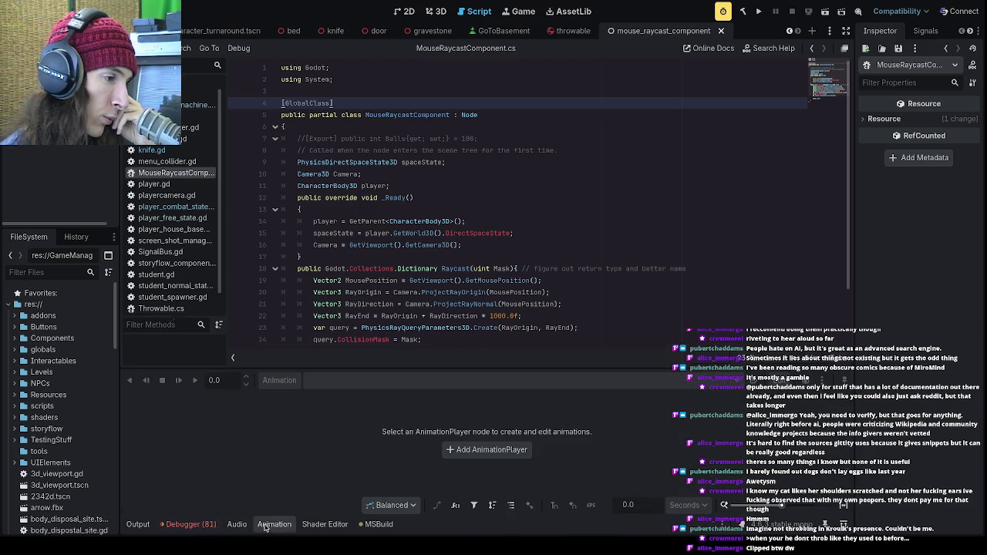
pyautogui.click(237, 524)
pyautogui.click(189, 524)
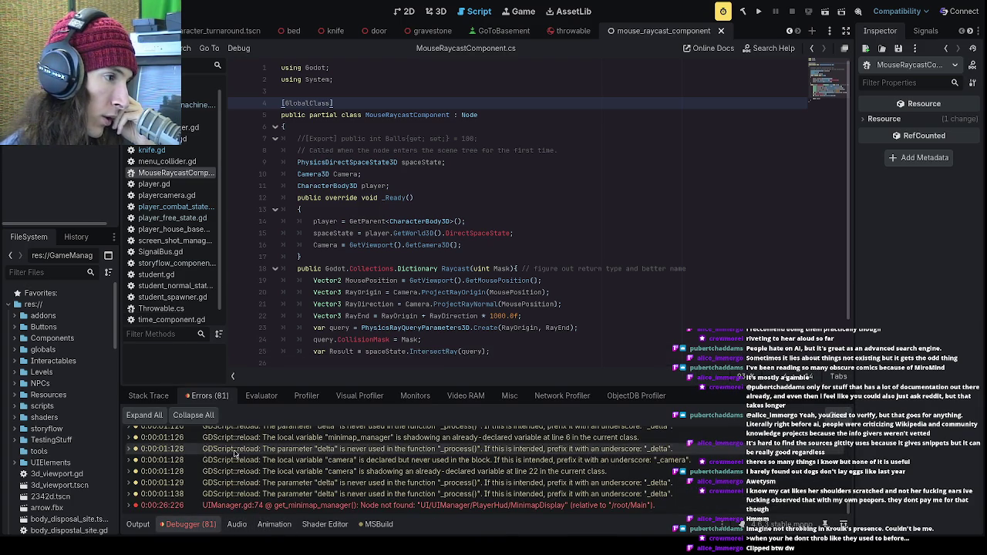
pyautogui.click(236, 494)
pyautogui.click(237, 524)
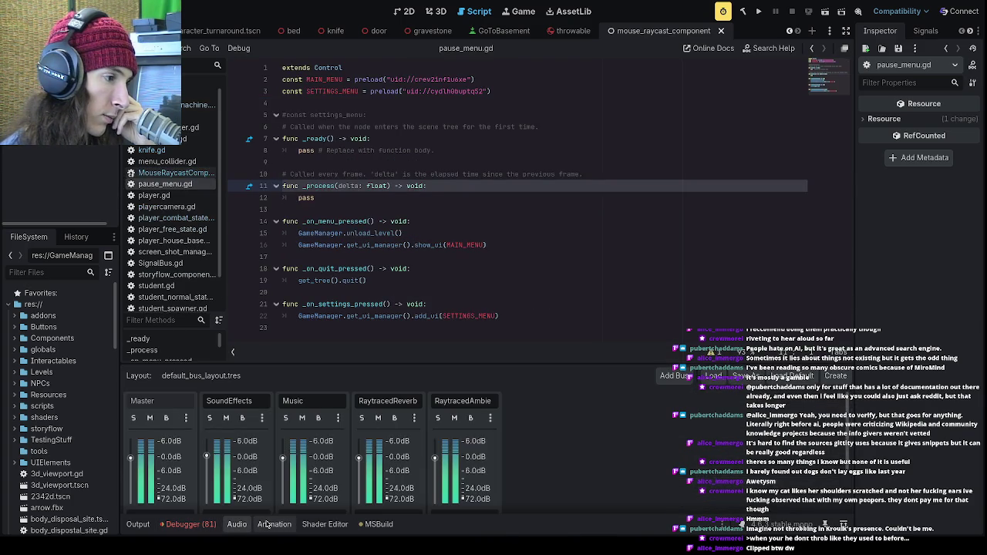
# - Place the caret on blank line 20 of pause_menu.gd
pyautogui.click(265, 525)
pyautogui.click(239, 525)
pyautogui.click(267, 527)
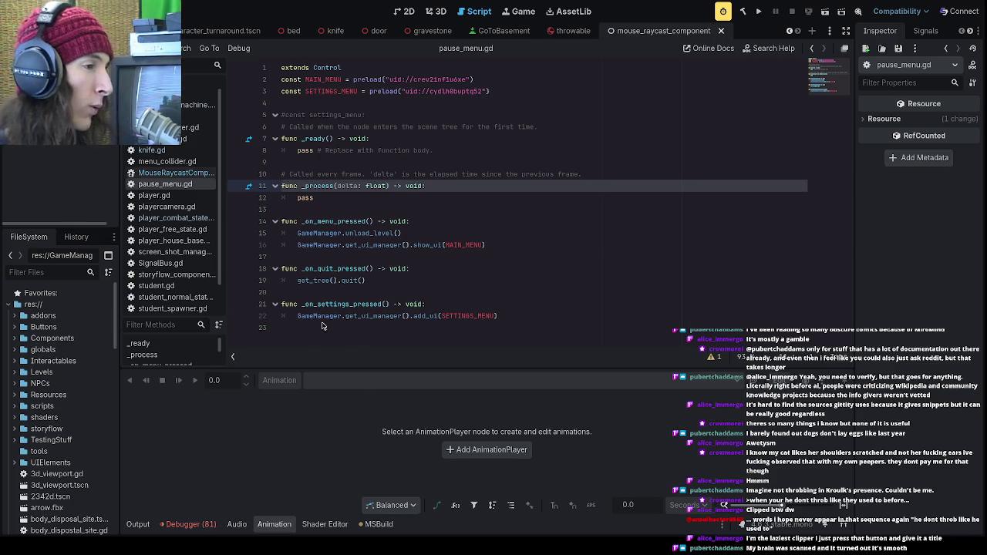
pyautogui.click(403, 293)
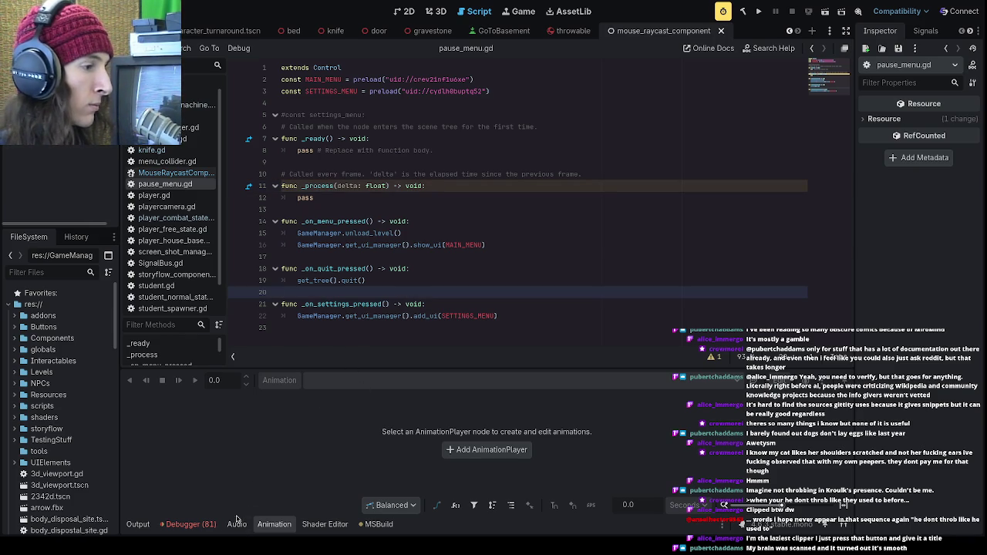
# - Show the Debugger error list and rebuild and run the game
pyautogui.click(237, 525)
pyautogui.click(191, 525)
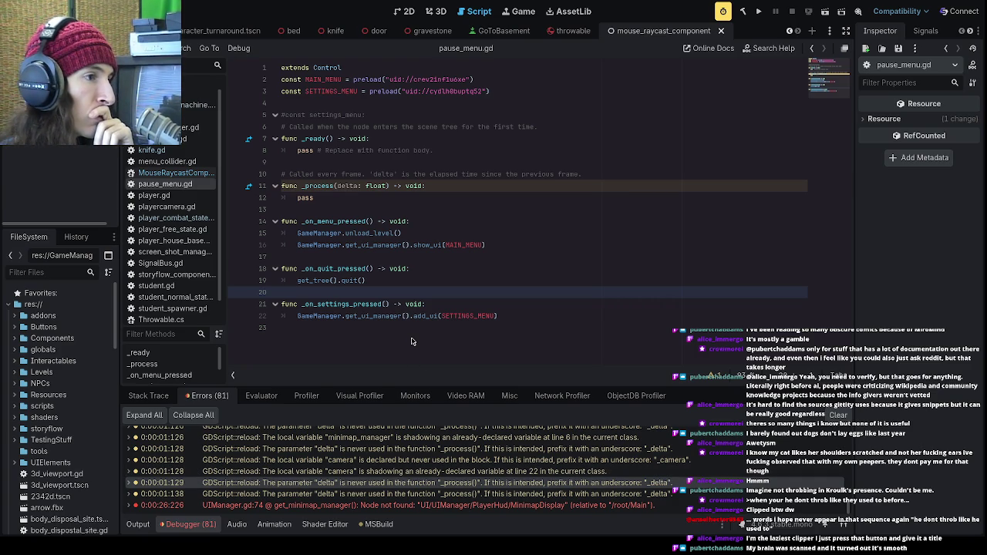
pyautogui.click(758, 11)
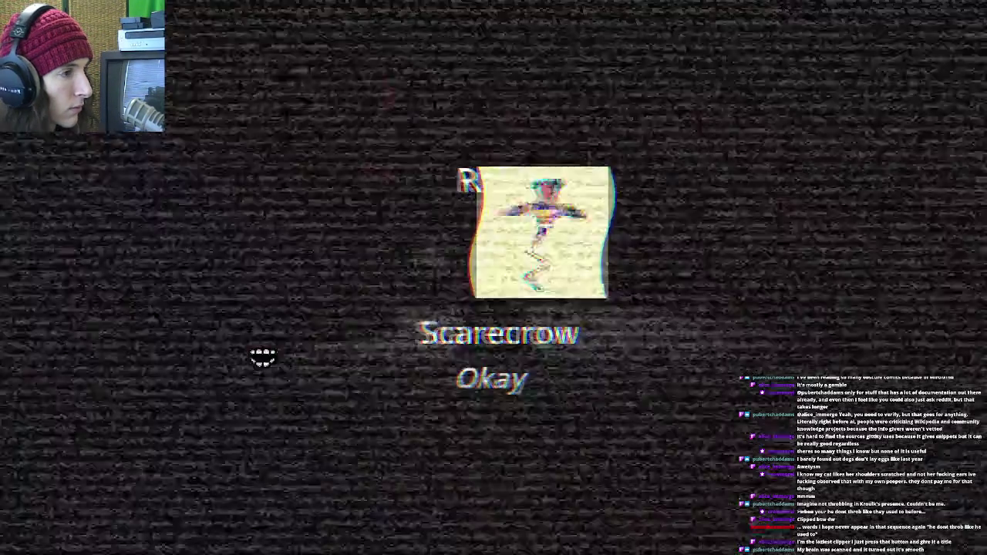
# - Dismiss the splash, go to the school level, and stop the crashed game
pyautogui.click(479, 378)
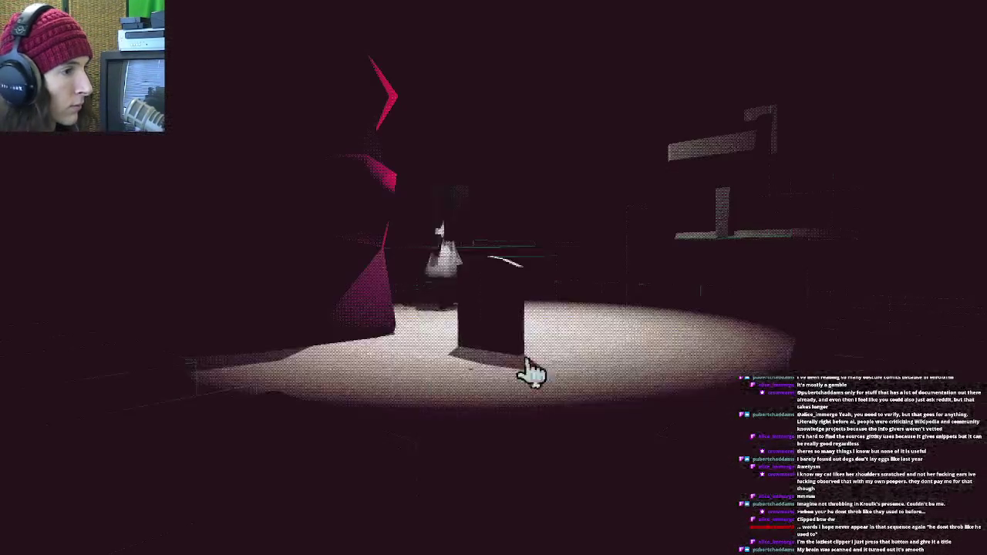
pyautogui.click(521, 296)
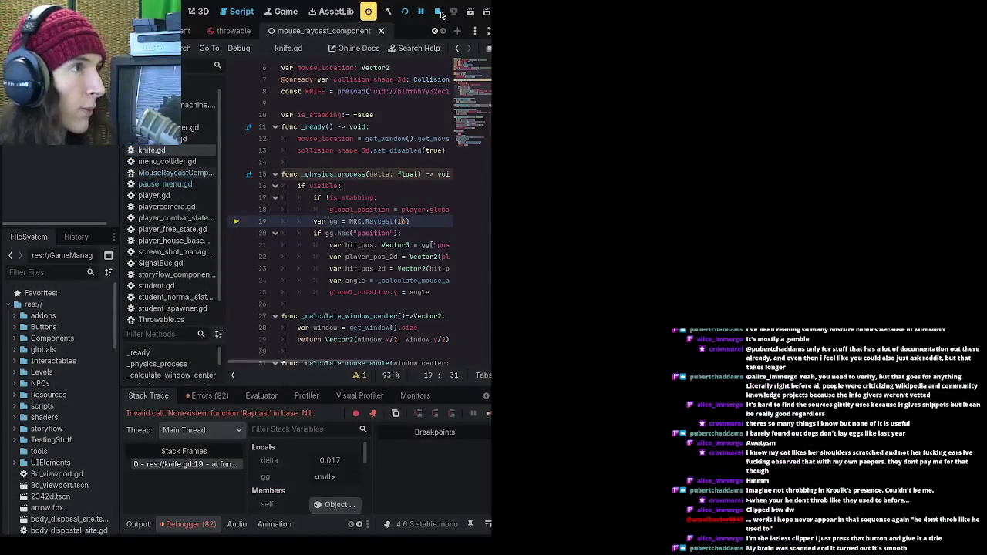
pyautogui.click(438, 12)
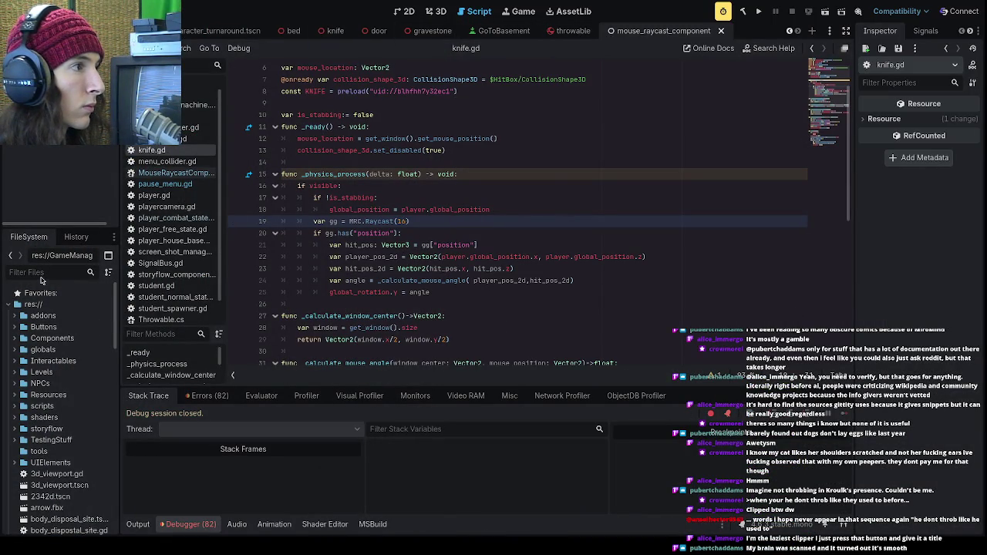
# - Filter the FileSystem for 'player' and open player.tscn
pyautogui.click(46, 272)
pyautogui.write('player')
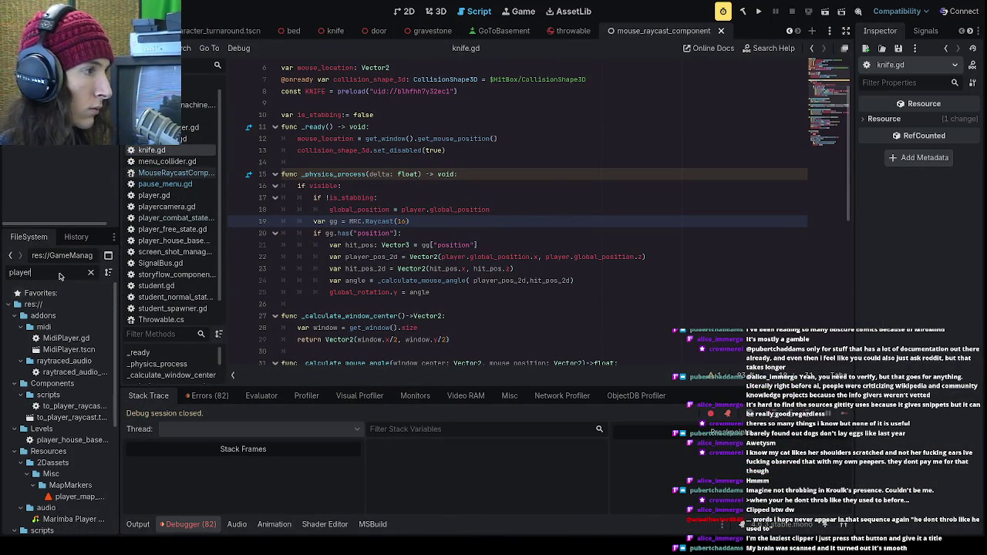
pyautogui.scroll(-2, 70, 467)
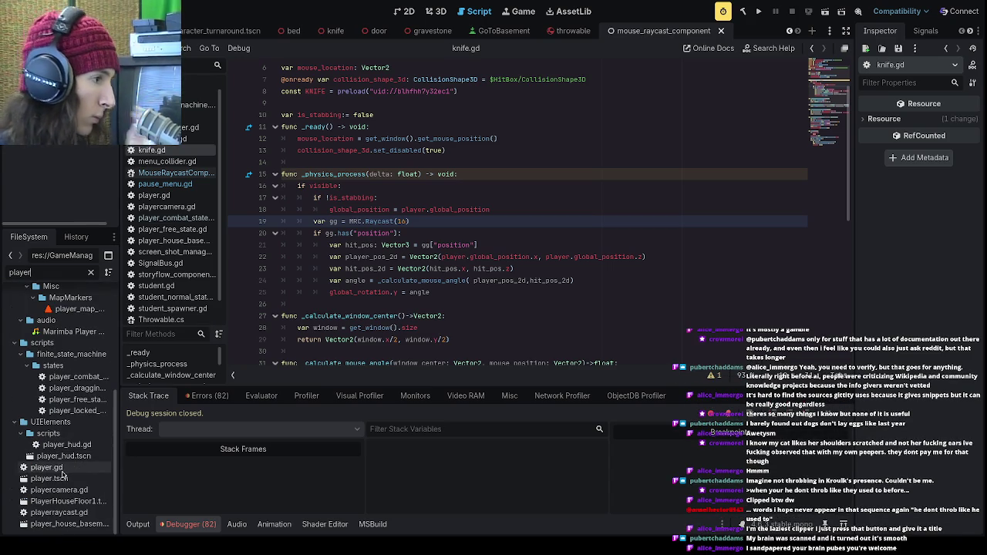
pyautogui.doubleClick(67, 479)
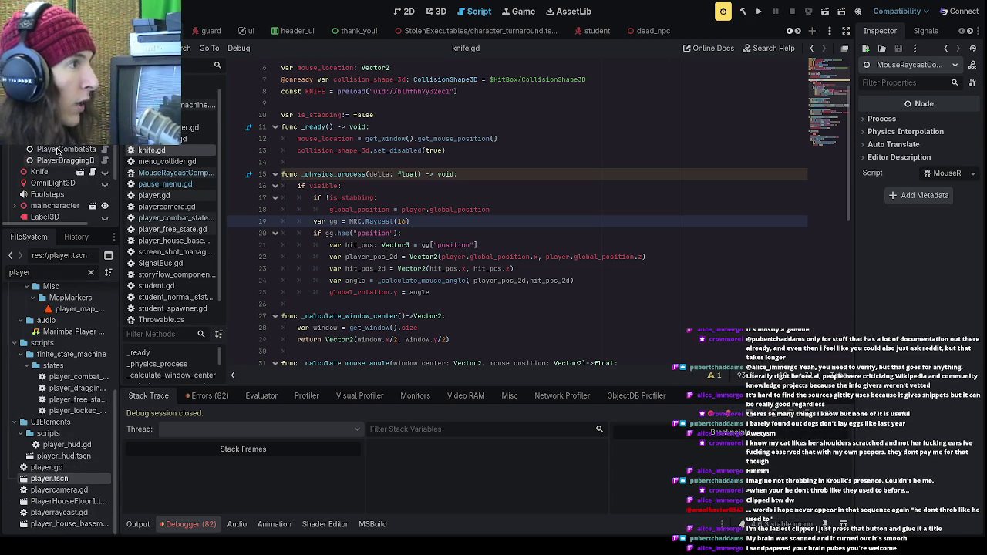
# - Assign MouseRaycastComponent to the Knife node's Mrc property and relaunch the game
pyautogui.click(53, 172)
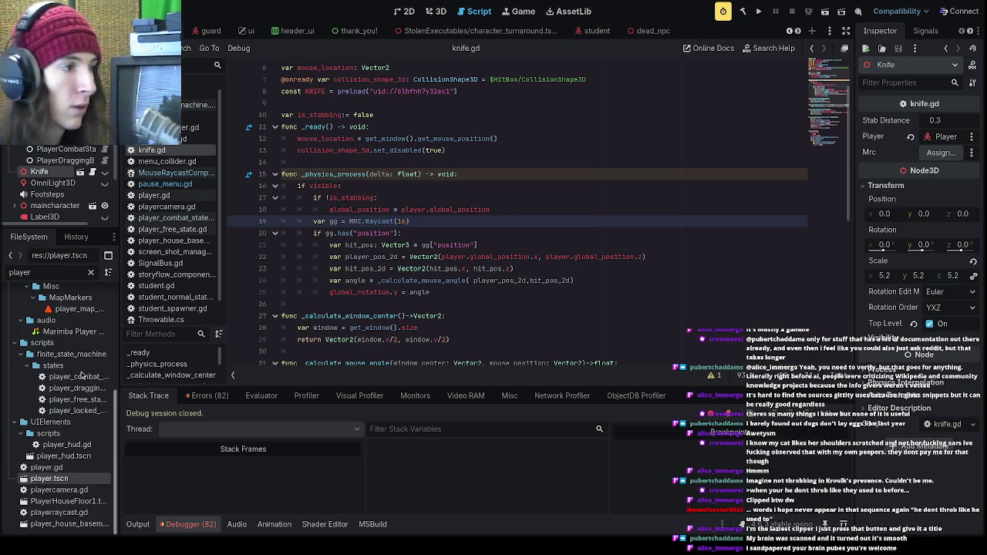
pyautogui.scroll(-2, 62, 185)
pyautogui.moveTo(60, 209); pyautogui.dragTo(941, 152)
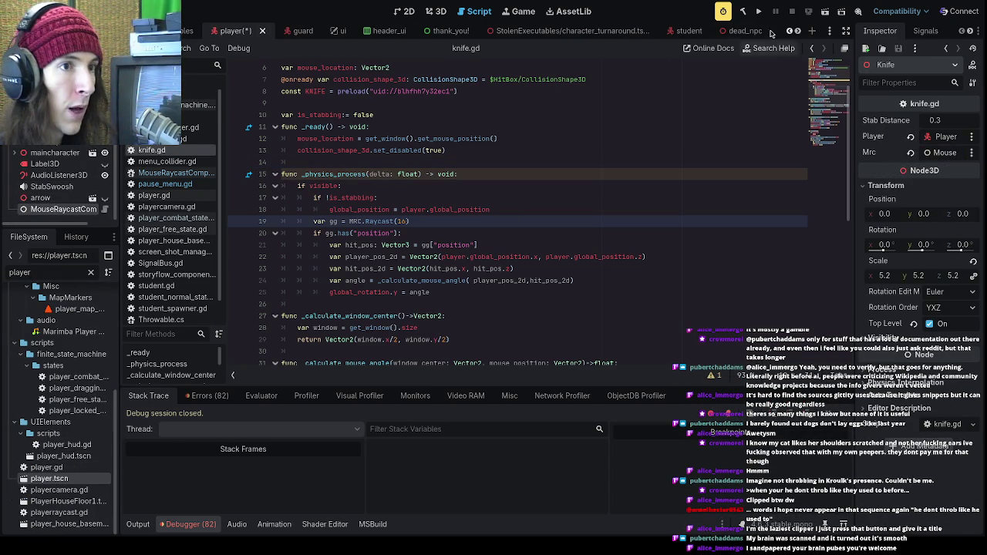
pyautogui.click(759, 10)
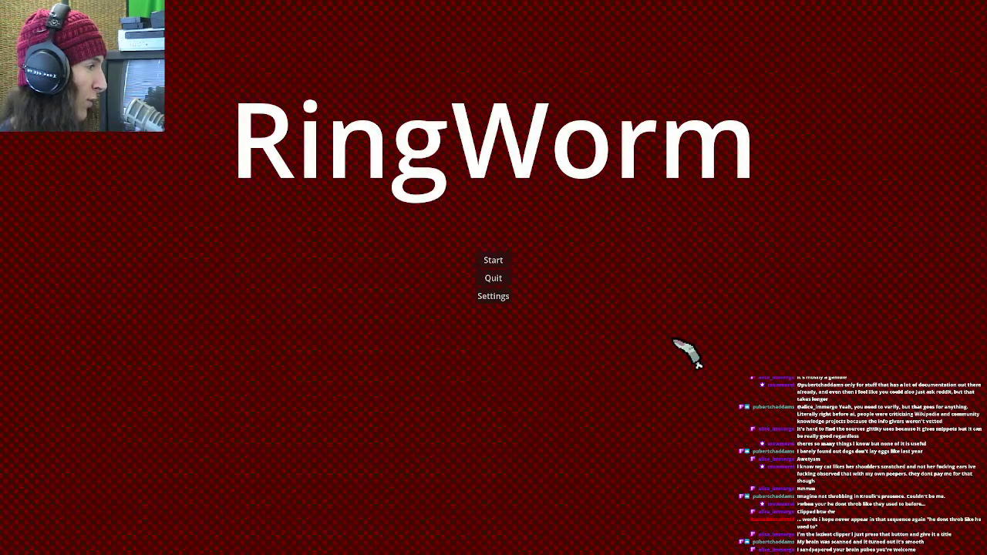
# - Start a new game, skipping the intro screen and talk dialog
pyautogui.click(519, 265)
pyautogui.click(565, 403)
pyautogui.click(551, 515)
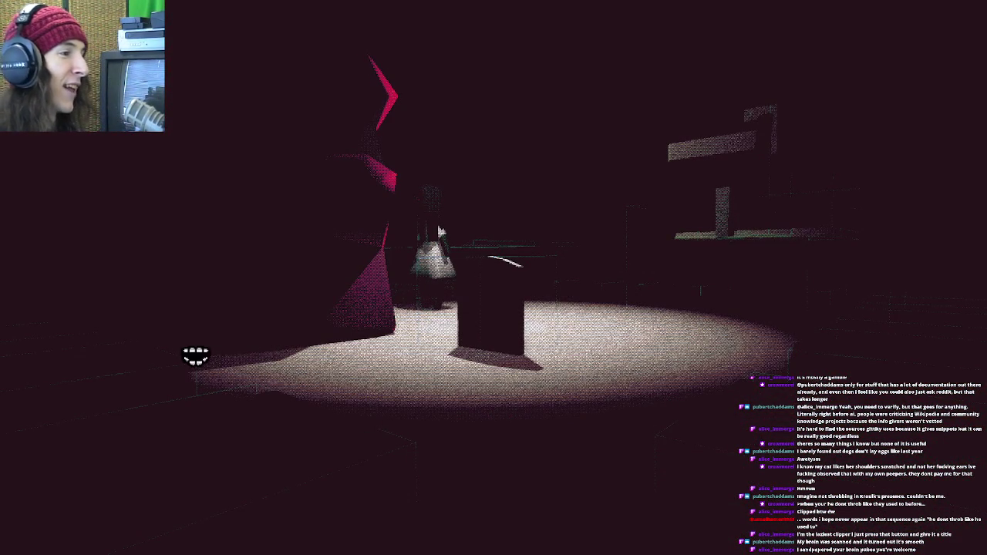
# - Pick up the Scarecrow item, enter the school level, then quit the game
pyautogui.click(222, 360)
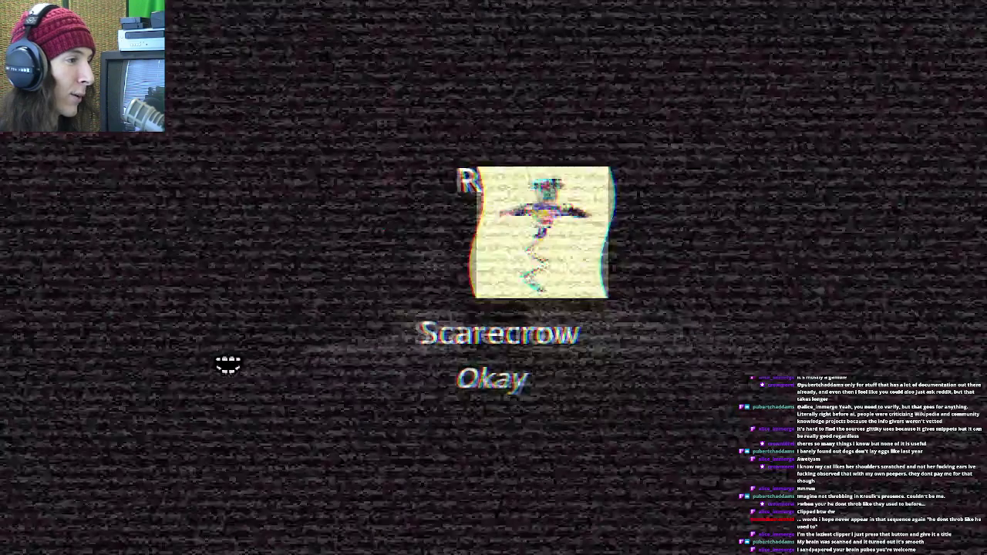
pyautogui.click(510, 382)
pyautogui.click(493, 306)
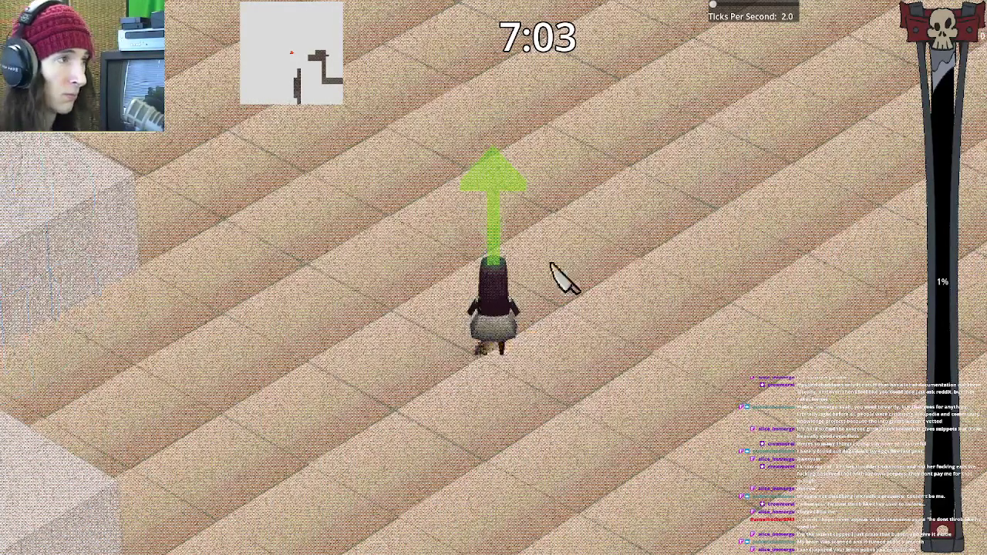
pyautogui.click(517, 305)
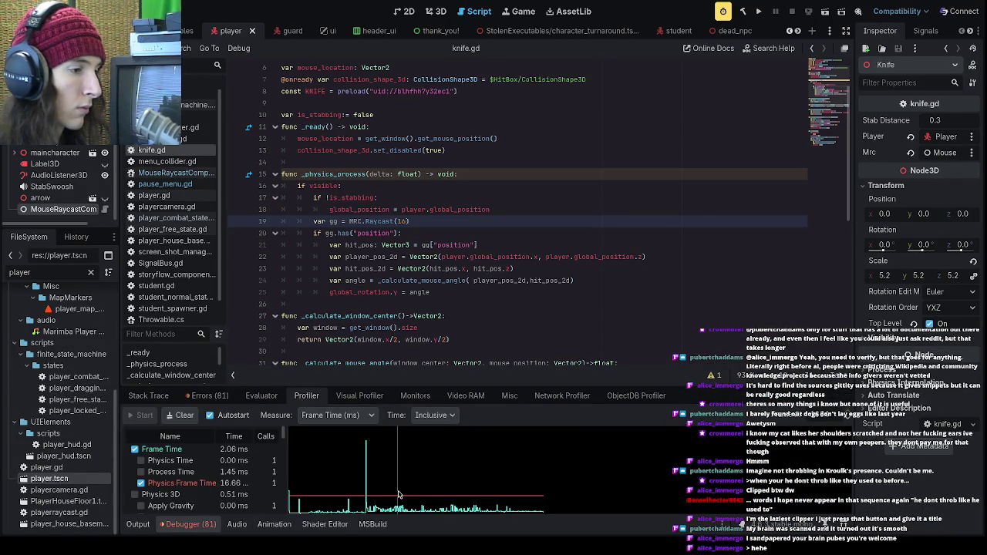
# - Inspect earlier frames and the frame-time spike in the Profiler, then enlarge the panel
pyautogui.moveTo(490, 505)
pyautogui.mouseDown()
pyautogui.moveTo(525, 504)
pyautogui.moveTo(391, 494)
pyautogui.moveTo(369, 454)
pyautogui.mouseUp()
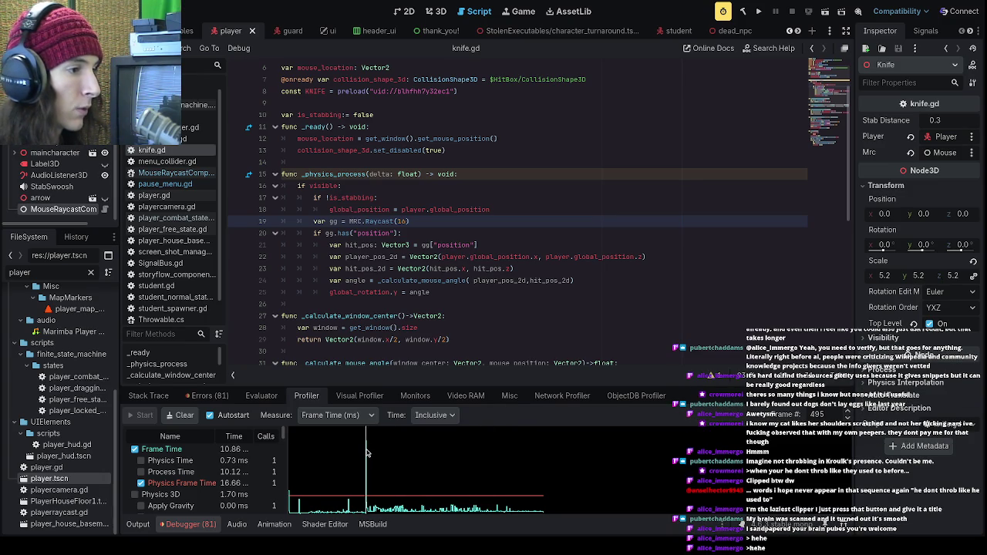
pyautogui.click(440, 439)
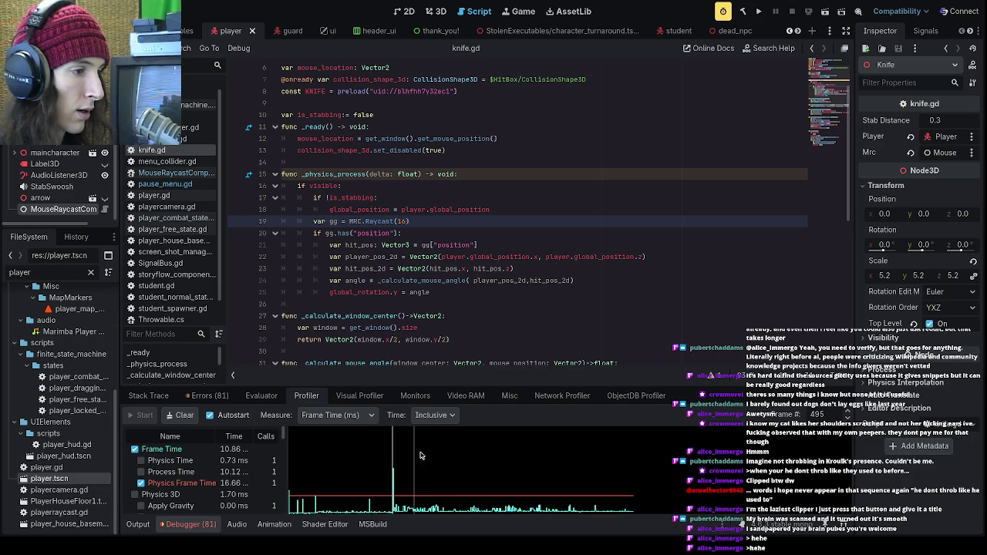
pyautogui.scroll(-2, 200, 474)
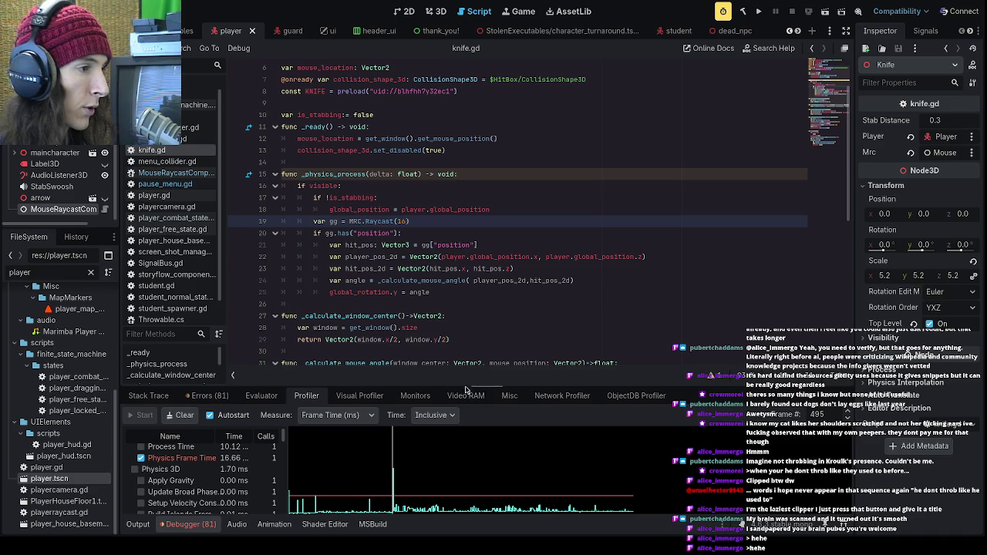
pyautogui.moveTo(482, 390); pyautogui.dragTo(486, 157)
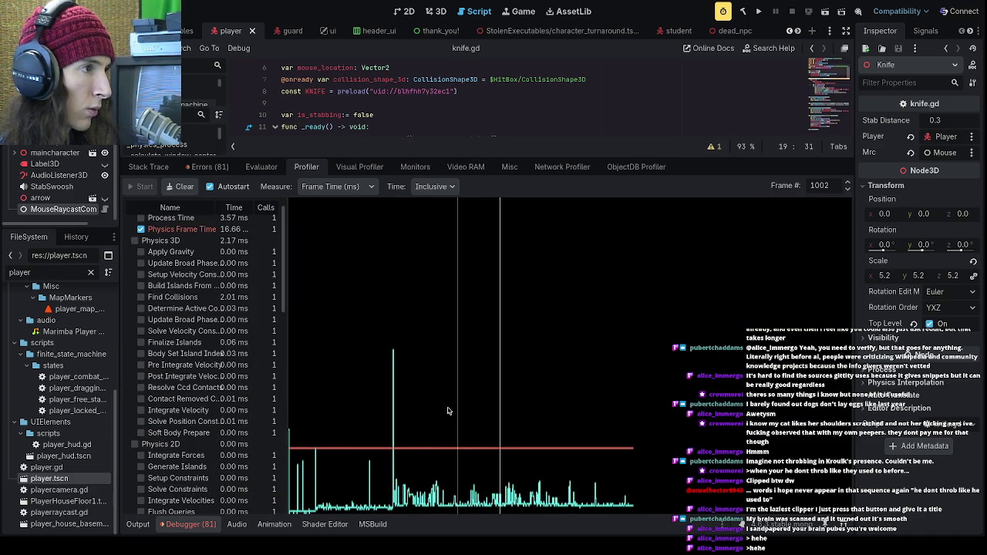
# - Compare Script Functions timings at profiler frames 724, 802 and around 1046
pyautogui.scroll(2, 222, 327)
pyautogui.moveTo(284, 295)
pyautogui.mouseDown()
pyautogui.moveTo(283, 401)
pyautogui.moveTo(280, 362)
pyautogui.mouseUp()
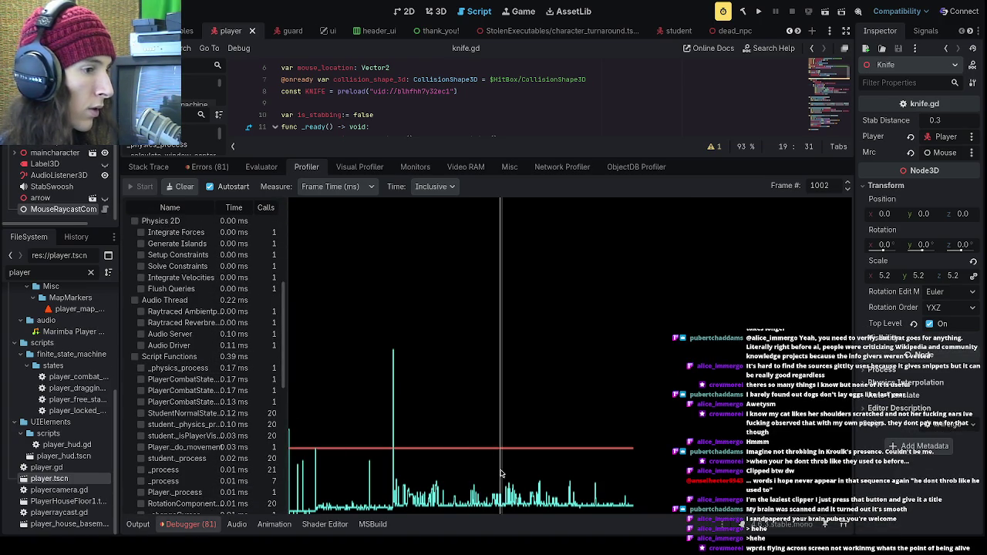
pyautogui.moveTo(505, 486)
pyautogui.mouseDown()
pyautogui.moveTo(591, 488)
pyautogui.moveTo(560, 490)
pyautogui.mouseUp()
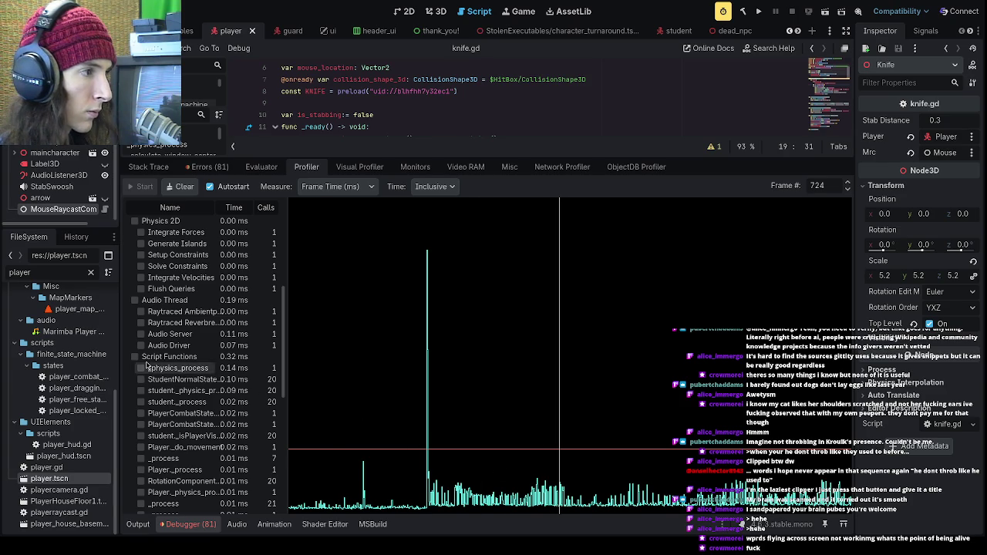
pyautogui.scroll(-5, 144, 339)
pyautogui.scroll(6, 168, 374)
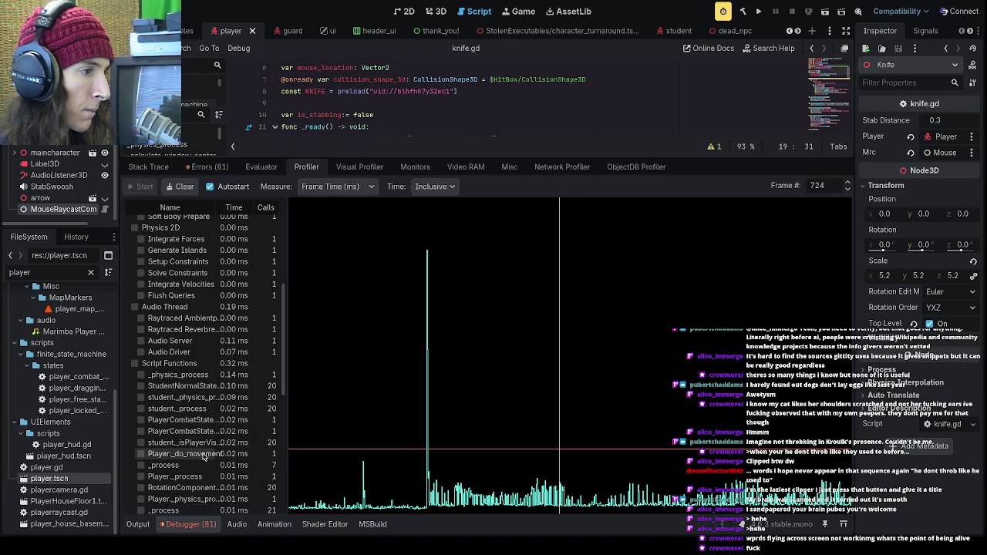
pyautogui.moveTo(486, 440); pyautogui.dragTo(605, 446)
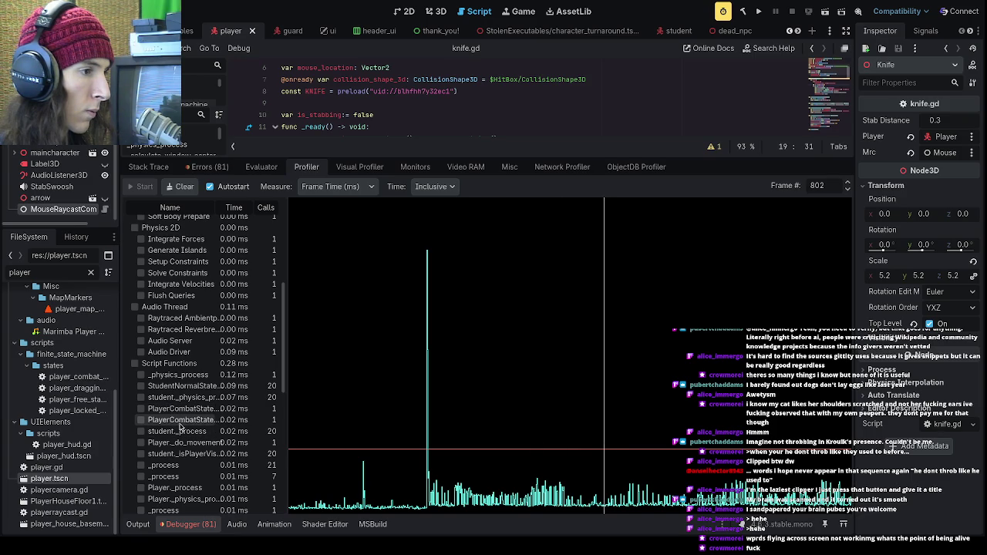
pyautogui.scroll(-5, 247, 395)
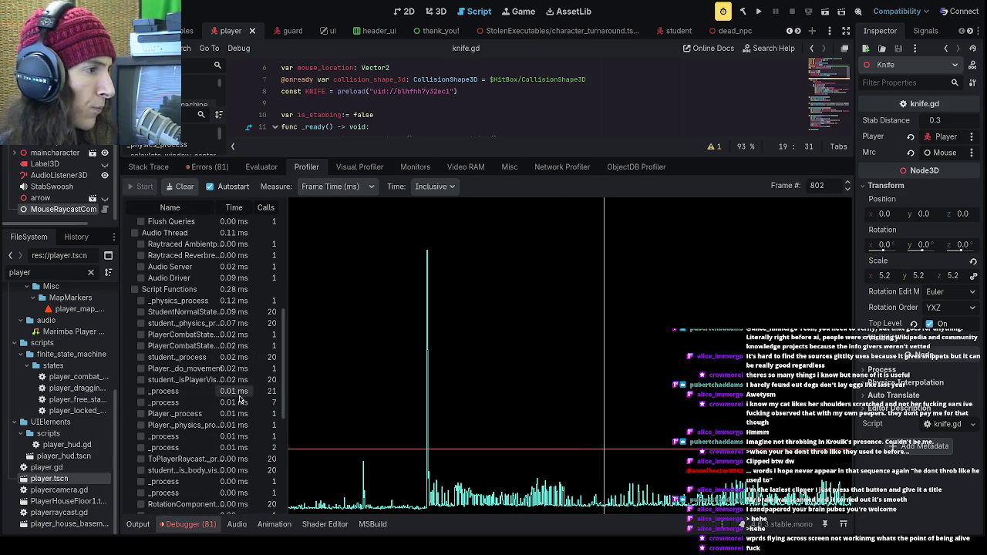
pyautogui.scroll(6, 241, 398)
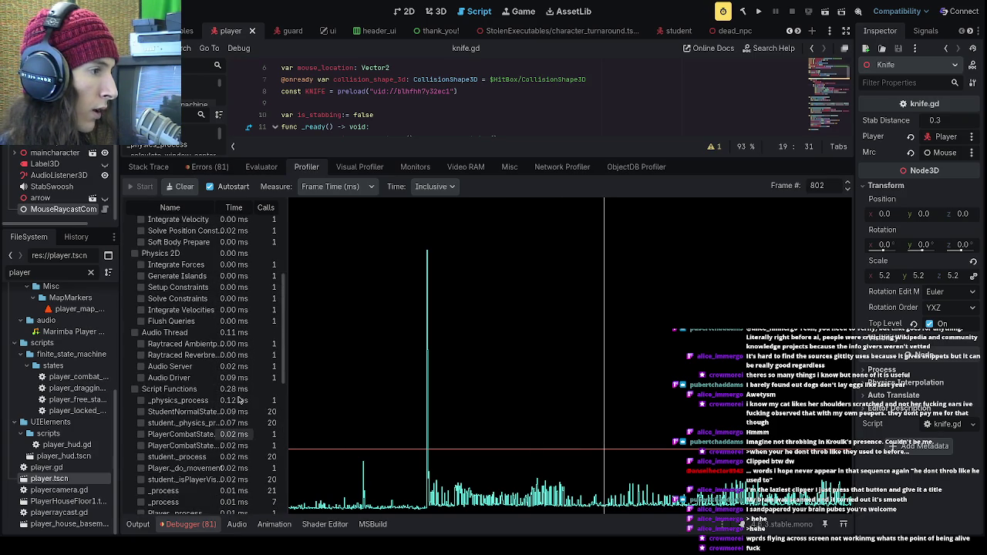
pyautogui.scroll(-2, 239, 401)
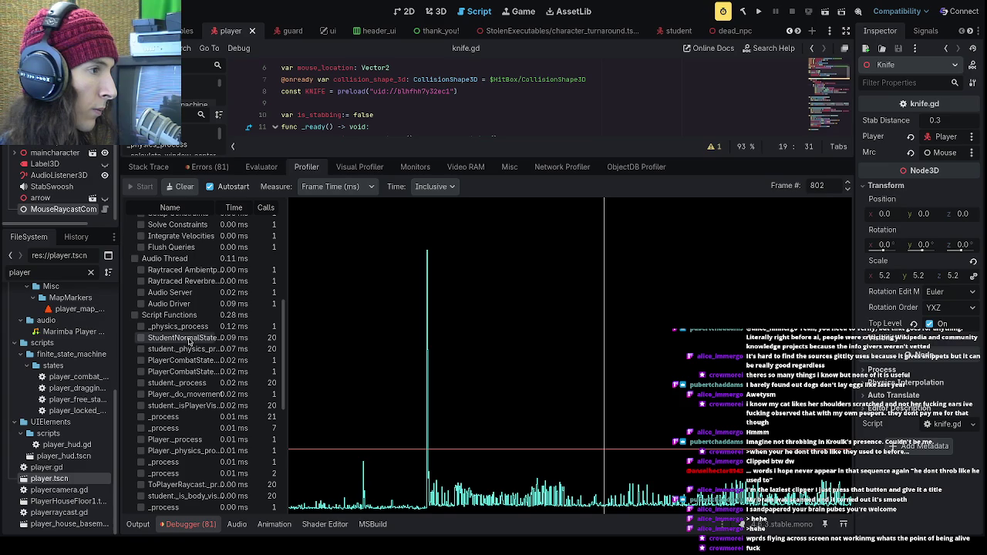
pyautogui.moveTo(351, 353); pyautogui.dragTo(706, 390)
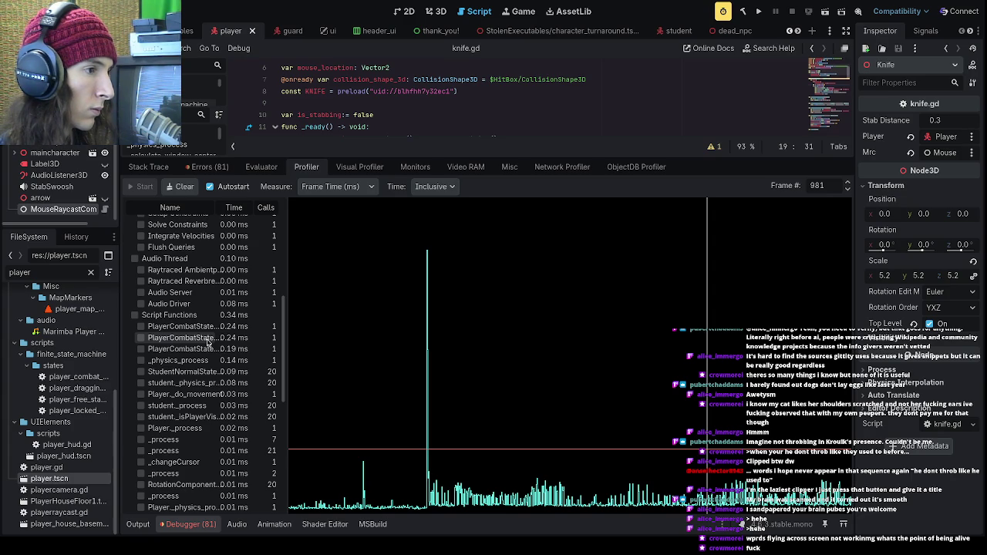
pyautogui.moveTo(708, 389); pyautogui.dragTo(746, 402)
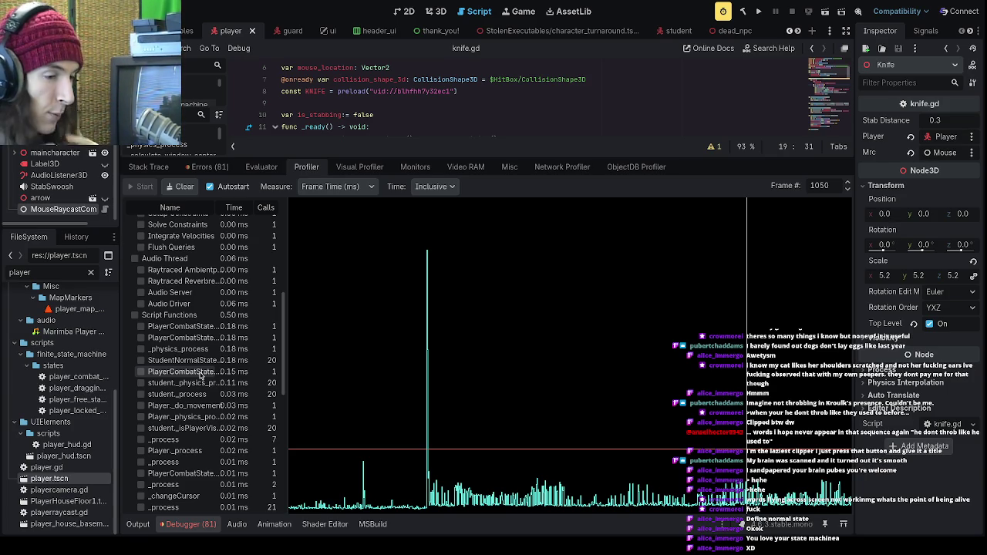
pyautogui.scroll(-3, 574, 401)
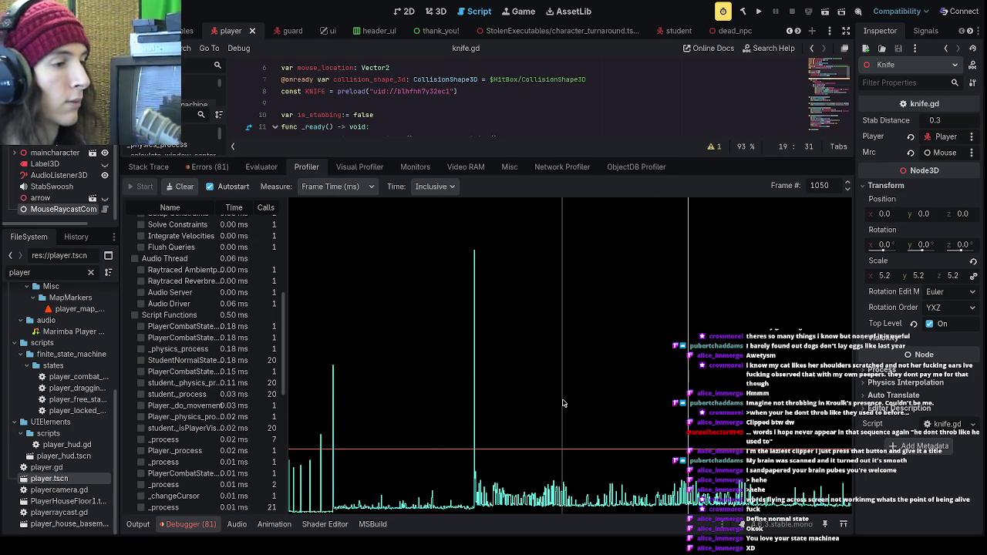
# - Inspect profiler frames 1529, 1452 and a later frame, then show the Video RAM list
pyautogui.click(452, 405)
pyautogui.click(426, 405)
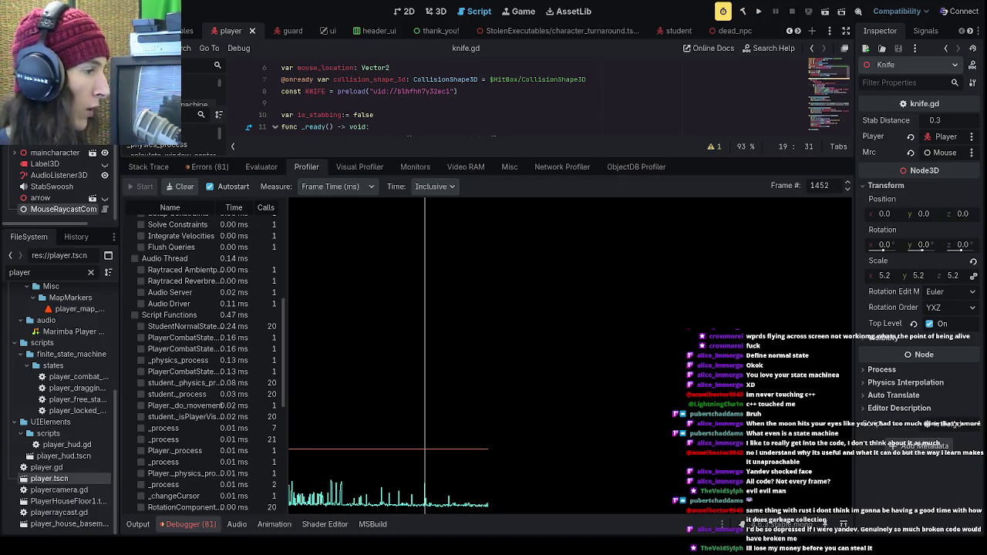
pyautogui.moveTo(395, 293)
pyautogui.mouseDown()
pyautogui.moveTo(424, 280)
pyautogui.moveTo(440, 314)
pyautogui.mouseUp()
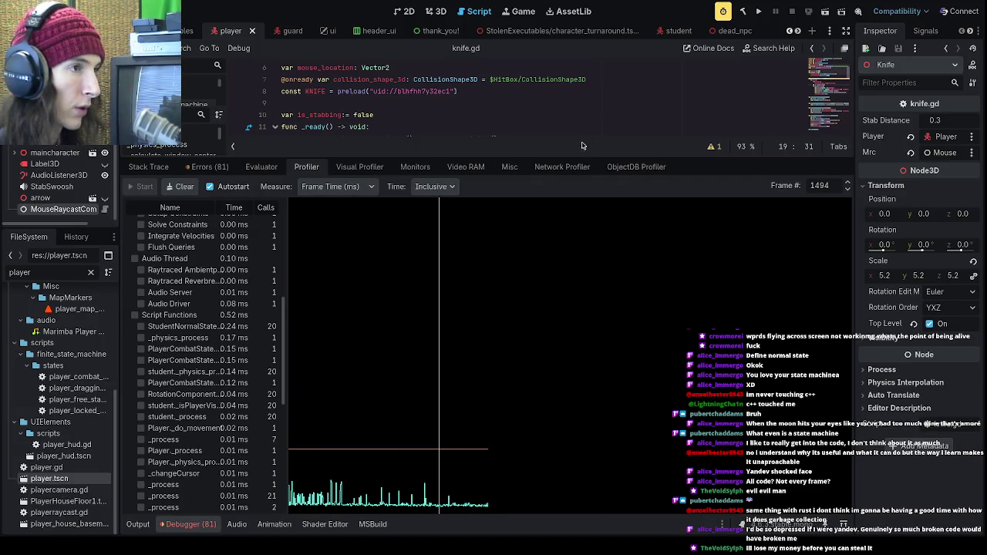
pyautogui.click(474, 167)
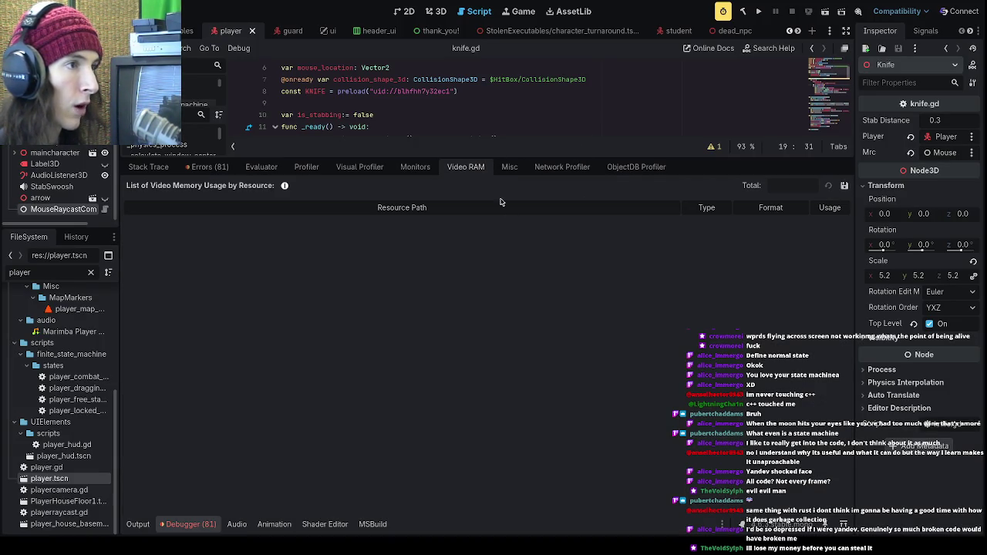
pyautogui.click(339, 169)
pyautogui.click(279, 168)
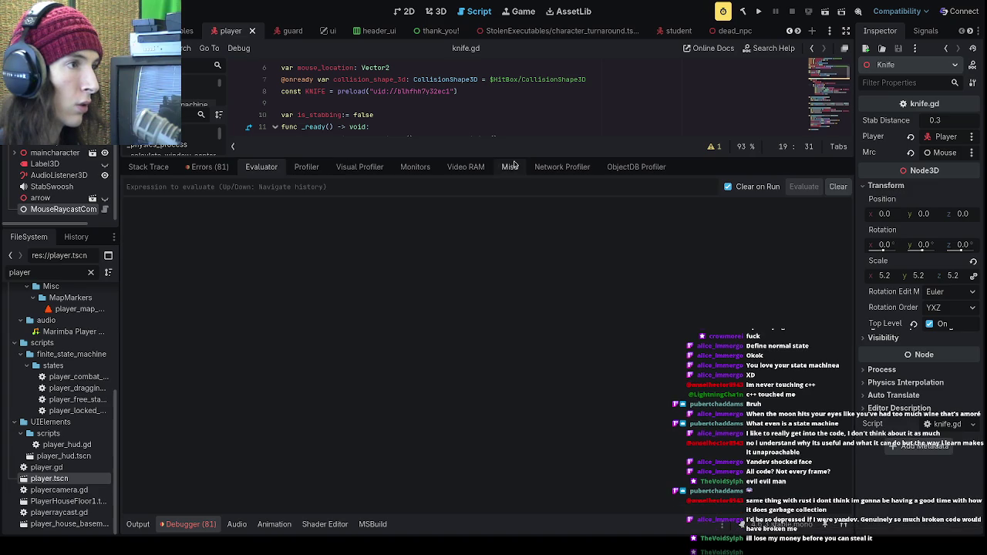
pyautogui.moveTo(496, 160); pyautogui.dragTo(498, 385)
pyautogui.scroll(-9, 444, 268)
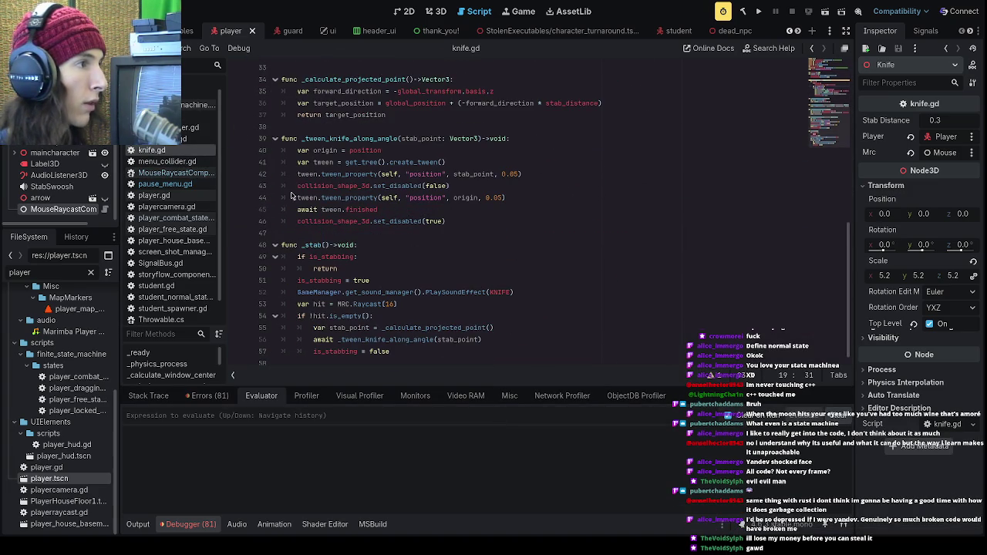
pyautogui.scroll(3, 85, 158)
pyautogui.scroll(11, 335, 202)
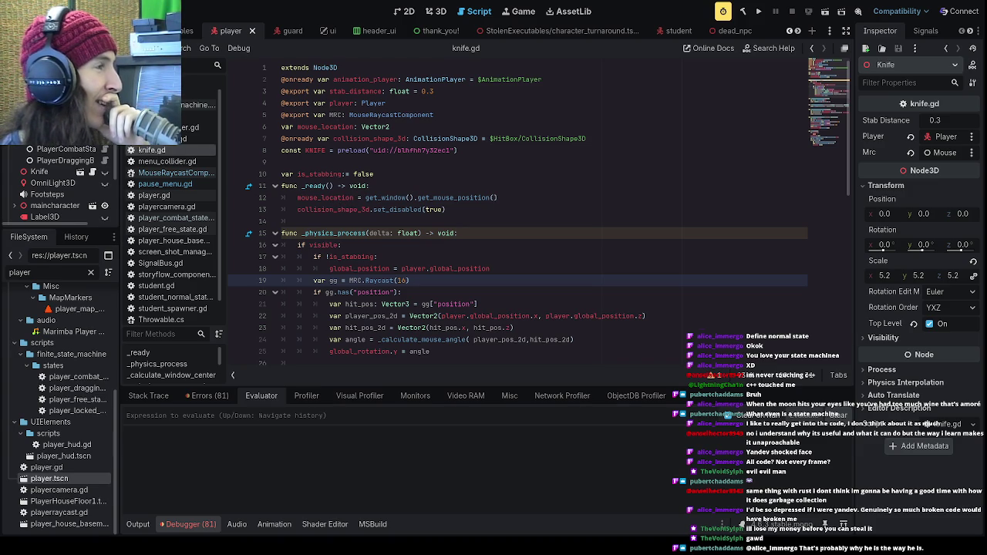
pyautogui.doubleClick(71, 354)
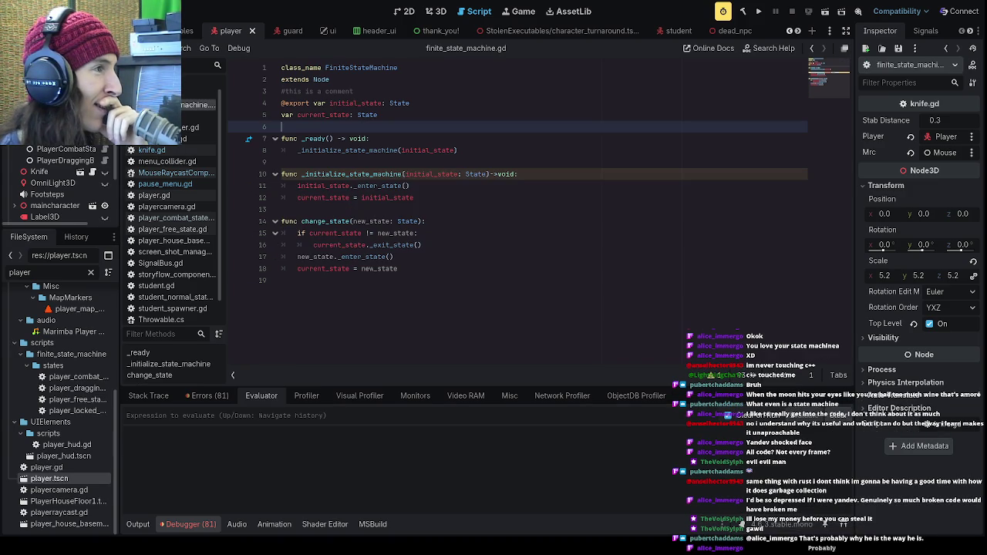
# - Open player_free_state.gd and look over its StateUpdate function header
pyautogui.doubleClick(77, 399)
pyautogui.scroll(-5, 377, 262)
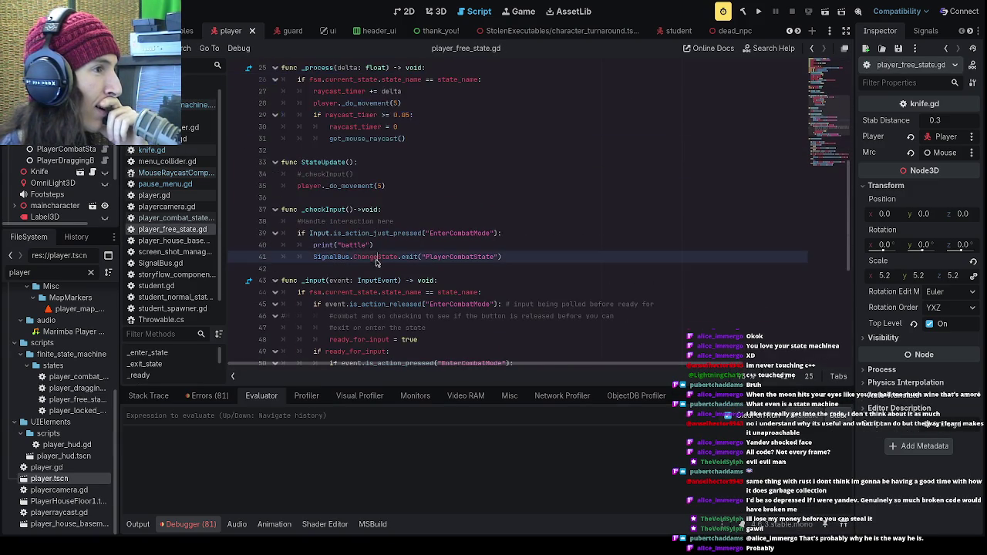
pyautogui.scroll(-3, 376, 263)
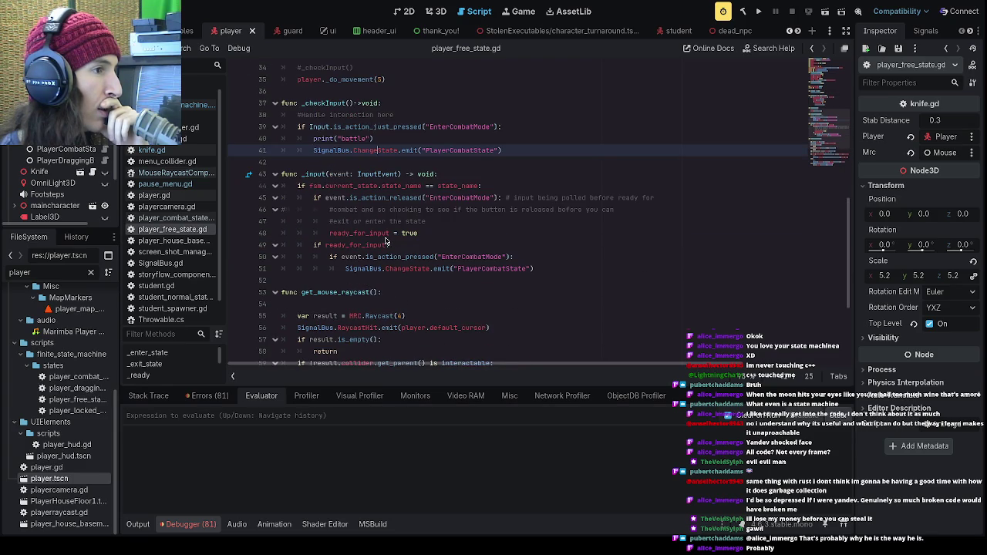
pyautogui.scroll(3, 386, 242)
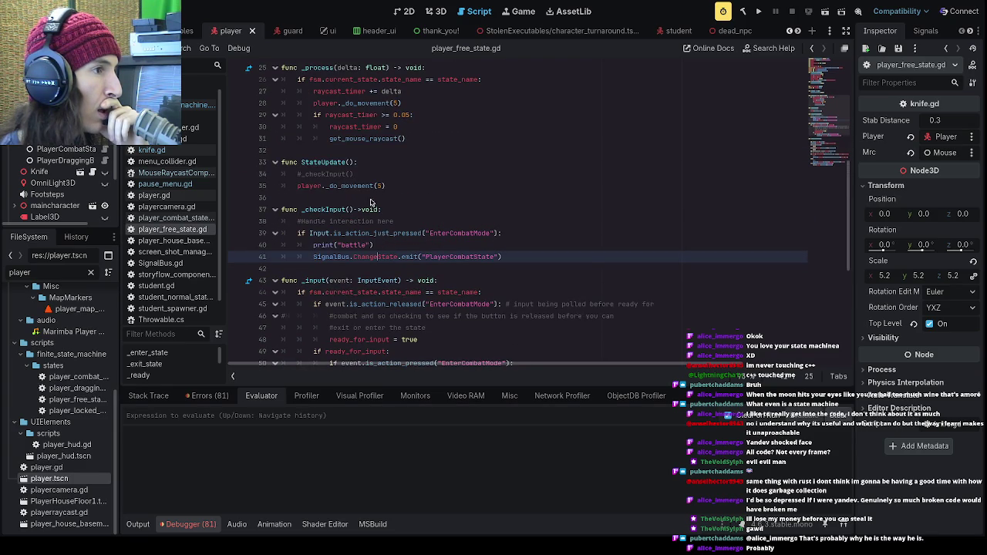
pyautogui.scroll(-3, 374, 230)
pyautogui.scroll(1, 374, 230)
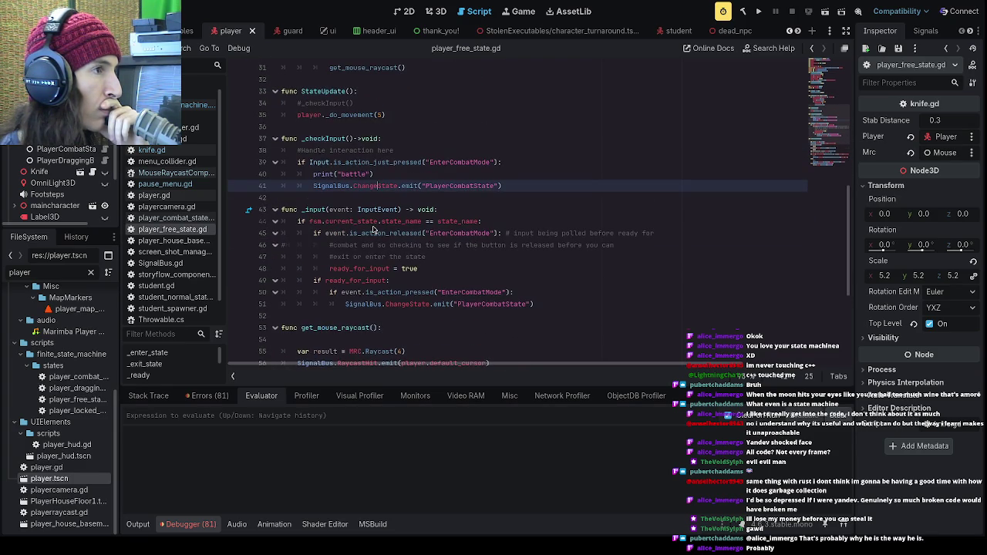
pyautogui.scroll(2, 374, 230)
pyautogui.moveTo(360, 164); pyautogui.dragTo(282, 165)
pyautogui.click(331, 171)
pyautogui.tripleClick(365, 169)
pyautogui.click(370, 168)
pyautogui.moveTo(359, 164); pyautogui.dragTo(282, 163)
pyautogui.click(422, 175)
pyautogui.moveTo(375, 165); pyautogui.dragTo(282, 162)
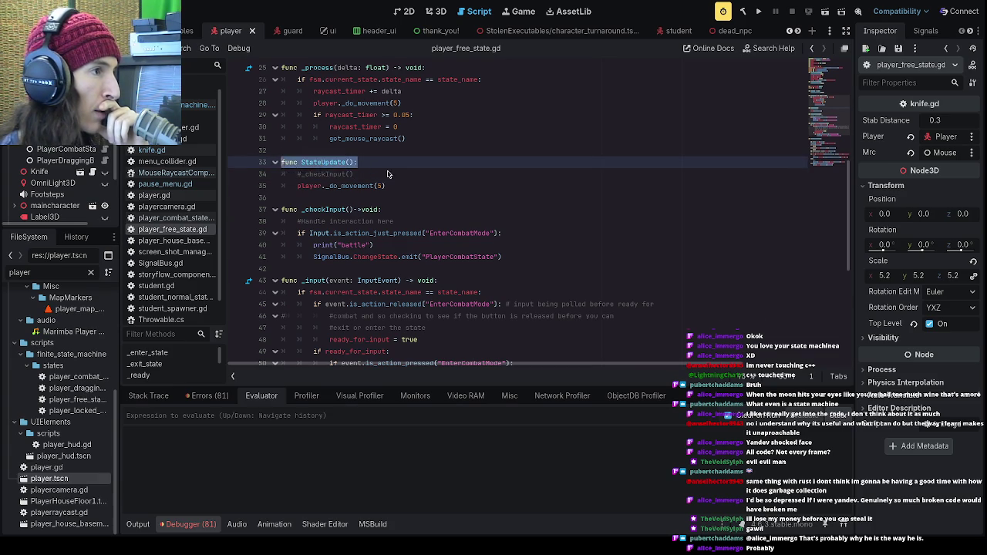
pyautogui.click(366, 173)
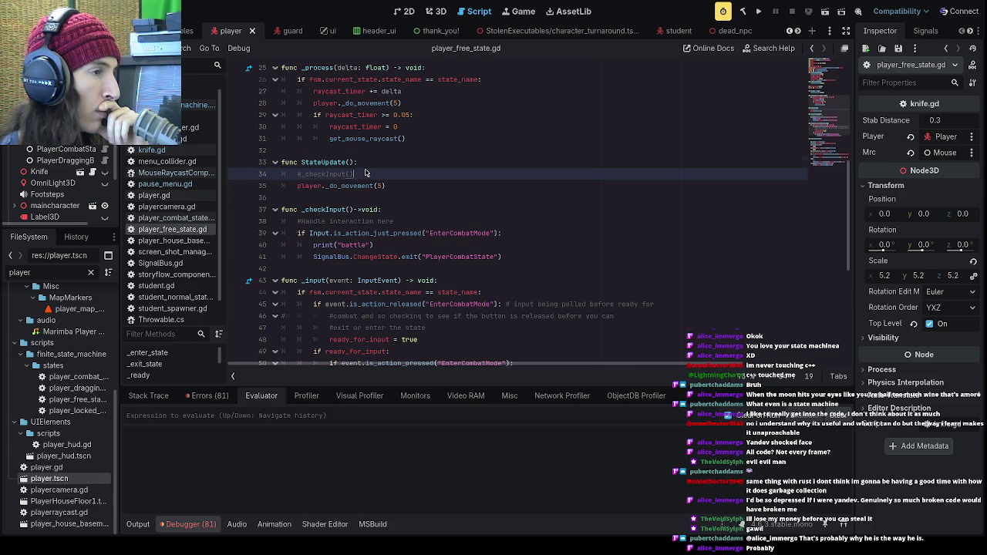
pyautogui.scroll(4, 368, 173)
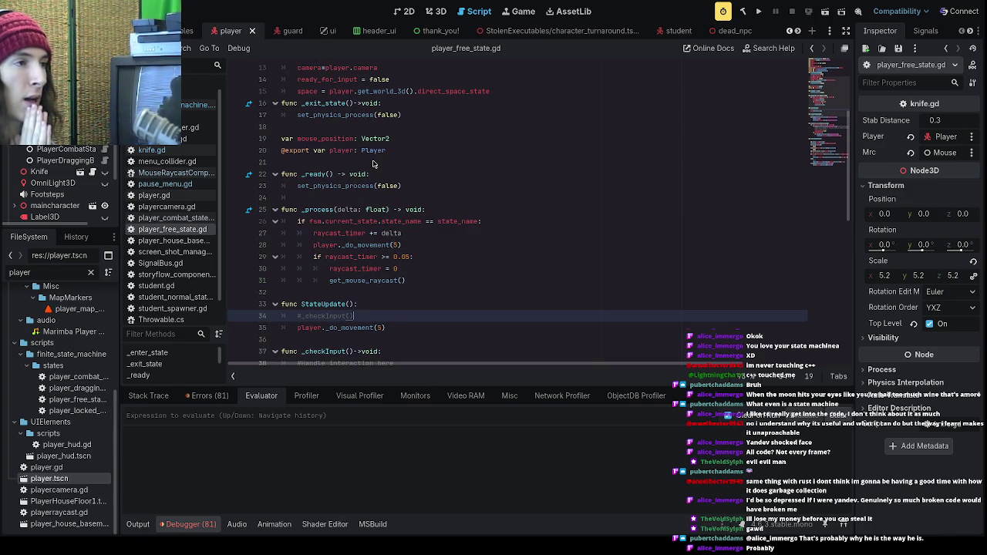
pyautogui.scroll(4, 373, 164)
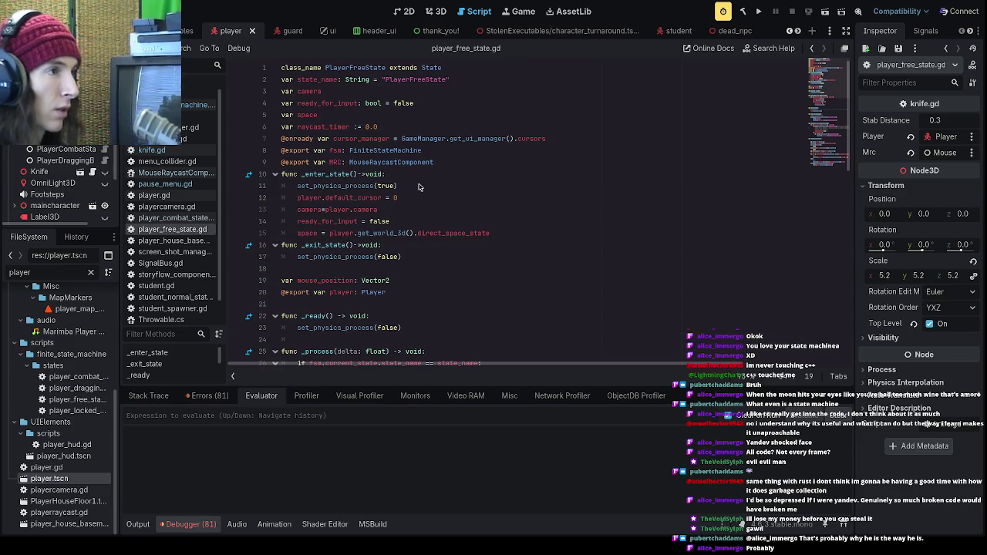
pyautogui.scroll(-8, 408, 194)
pyautogui.scroll(-5, 408, 194)
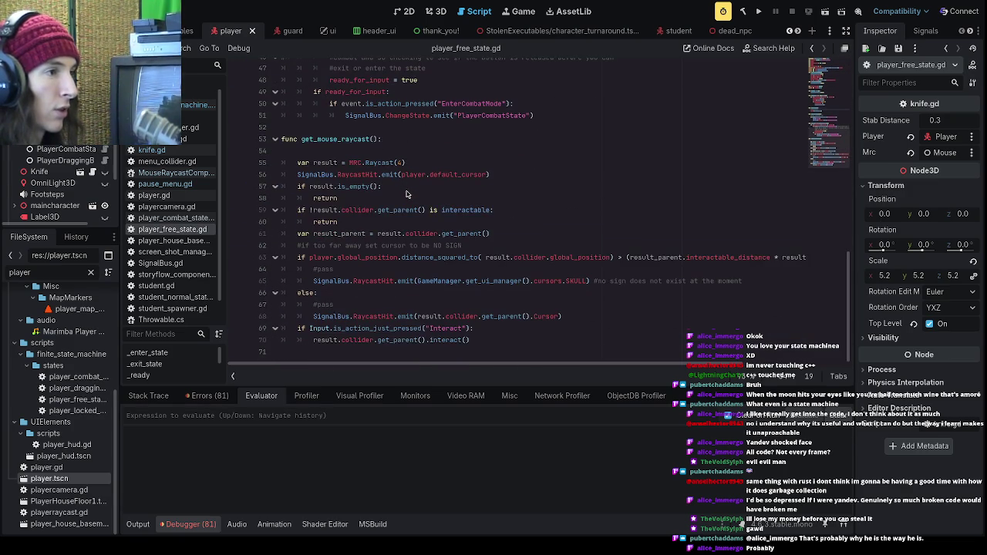
pyautogui.scroll(3, 408, 194)
pyautogui.scroll(9, 408, 194)
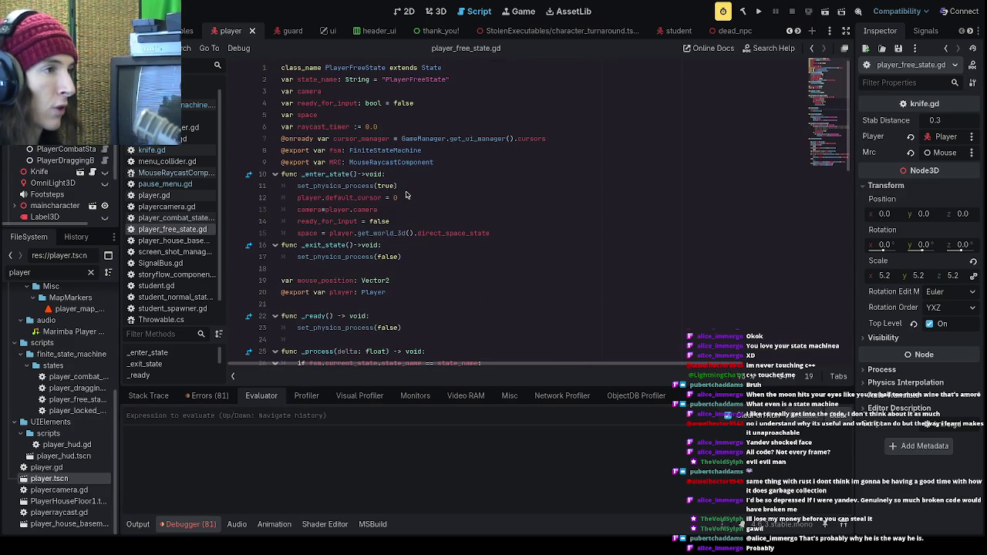
# - Review the script's top declarations and the get_mouse_raycast function body
pyautogui.click(432, 182)
pyautogui.click(452, 167)
pyautogui.click(458, 152)
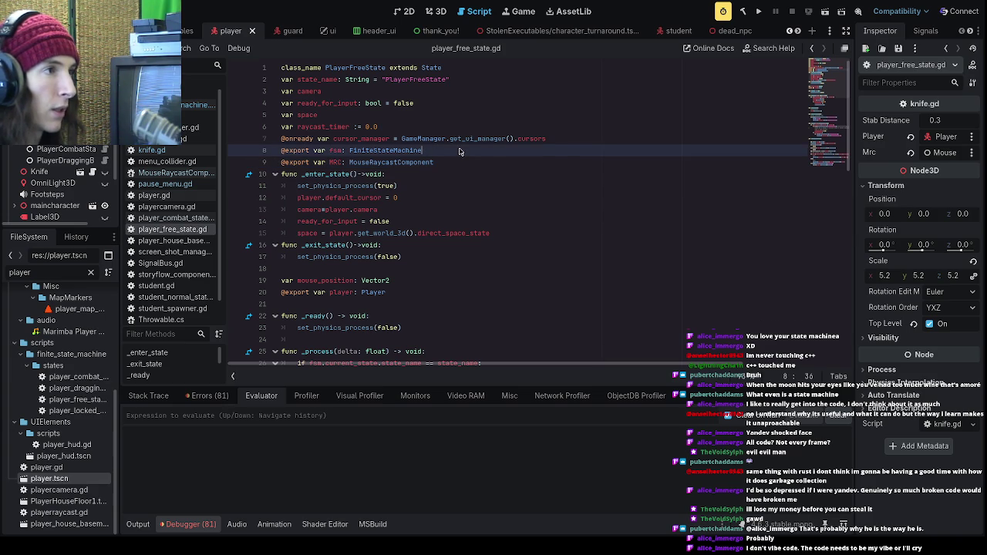
pyautogui.click(323, 68)
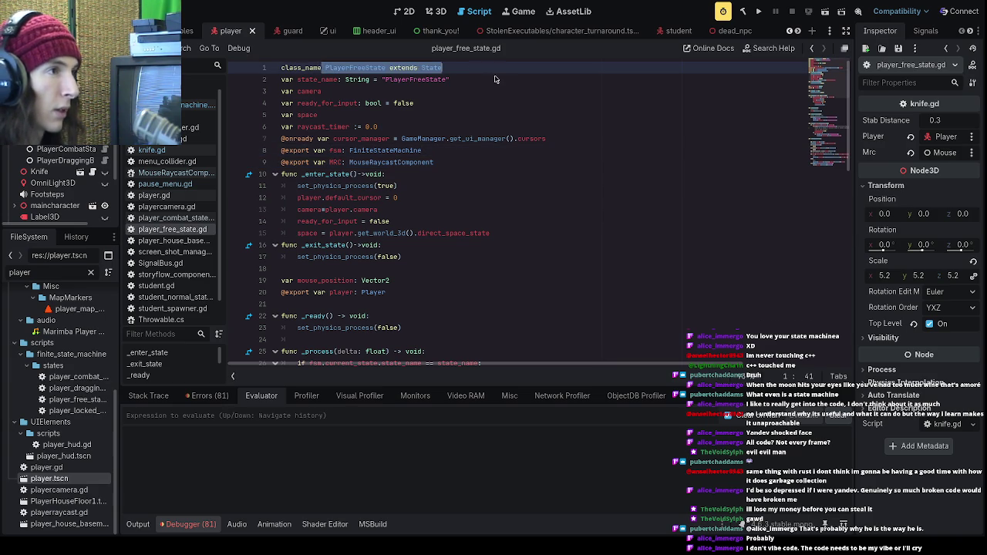
pyautogui.click(507, 83)
pyautogui.scroll(-3, 486, 116)
pyautogui.scroll(3, 470, 142)
pyautogui.moveTo(452, 68); pyautogui.dragTo(310, 69)
pyautogui.click(347, 79)
pyautogui.scroll(-4, 380, 87)
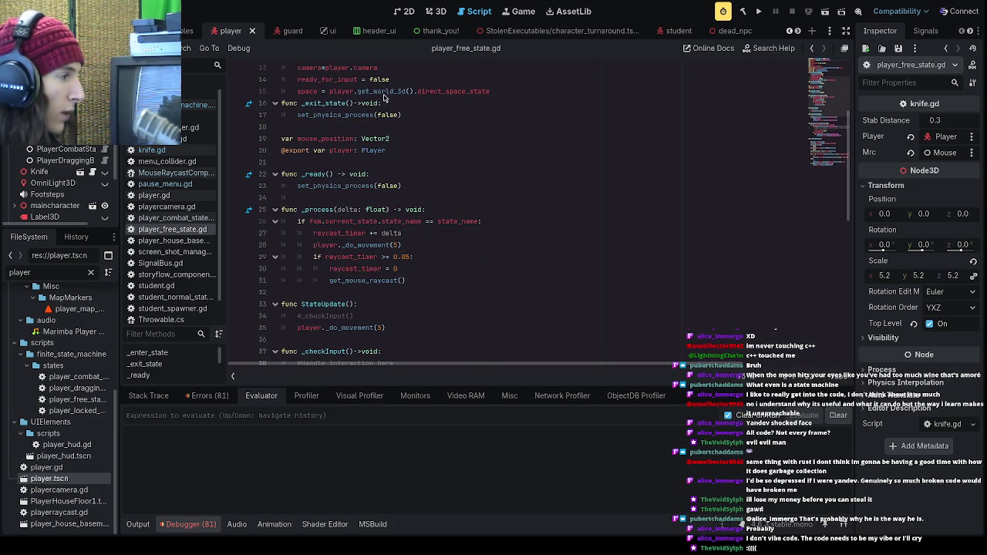
pyautogui.scroll(-11, 385, 99)
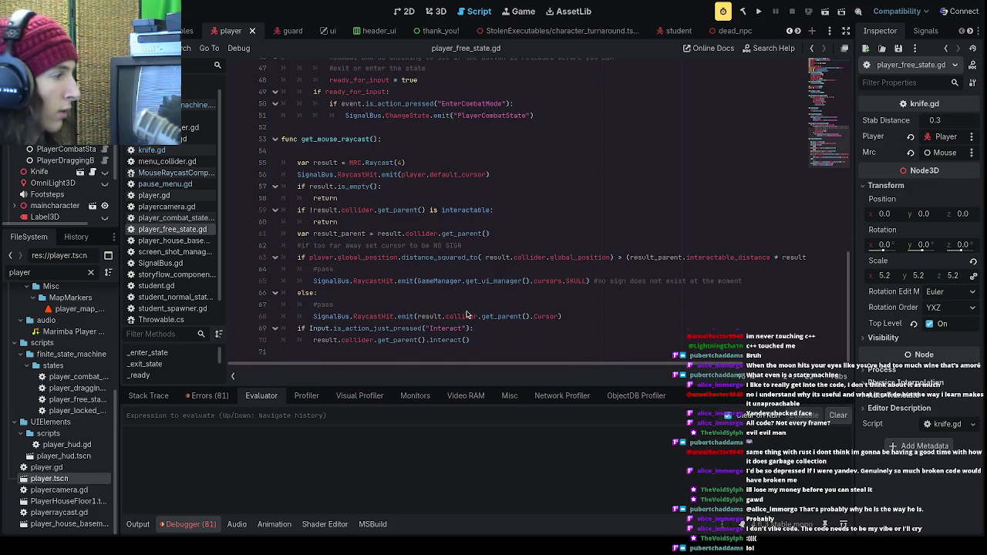
pyautogui.scroll(2, 466, 315)
pyautogui.click(437, 228)
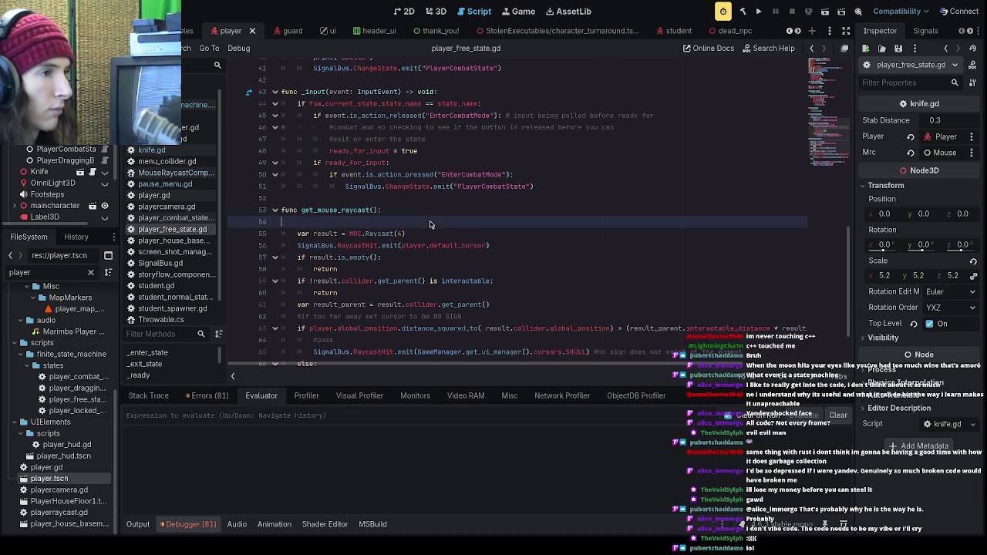
pyautogui.scroll(-2, 429, 228)
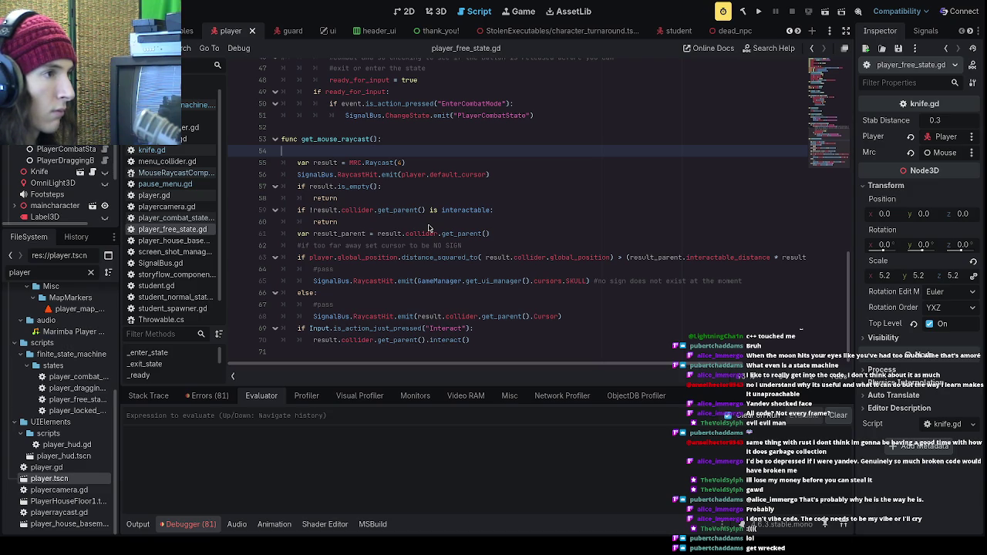
pyautogui.scroll(9, 428, 228)
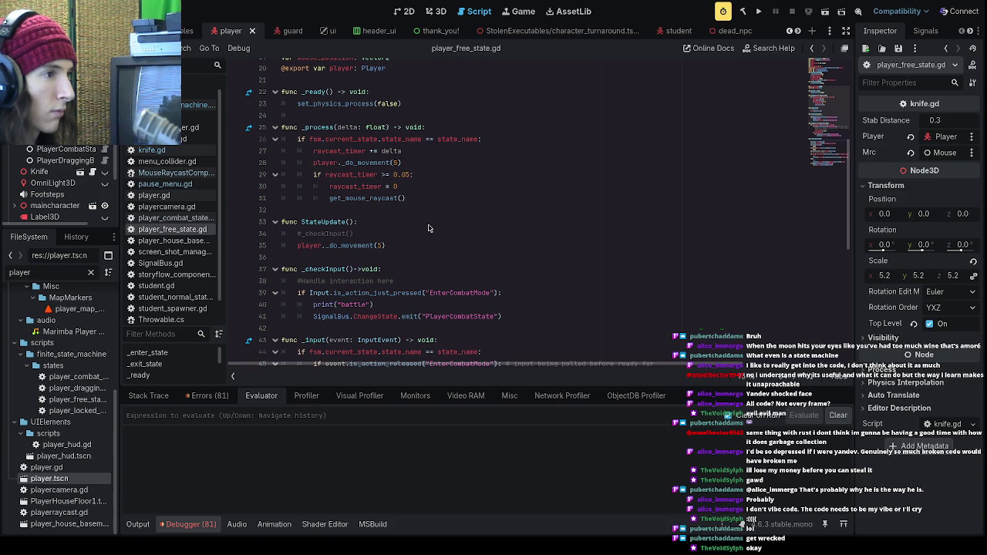
pyautogui.scroll(3, 445, 232)
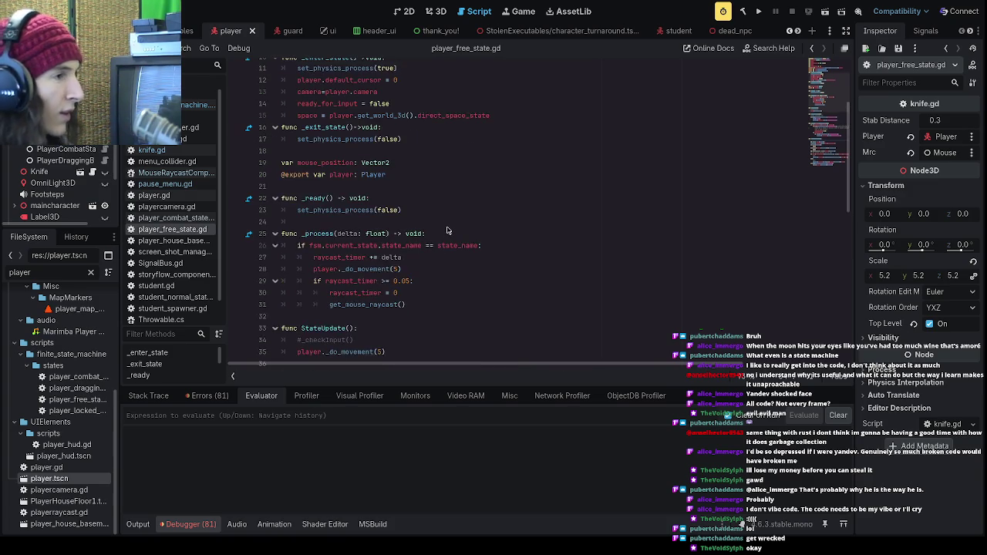
pyautogui.scroll(2, 435, 243)
pyautogui.click(417, 244)
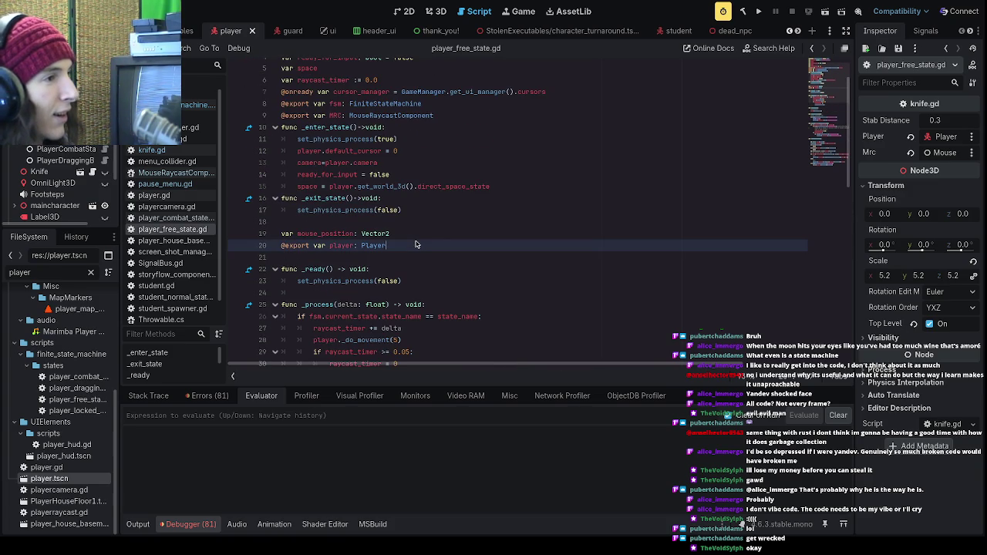
pyautogui.moveTo(398, 248); pyautogui.dragTo(280, 254)
pyautogui.hotkey('ctrl', 'c')
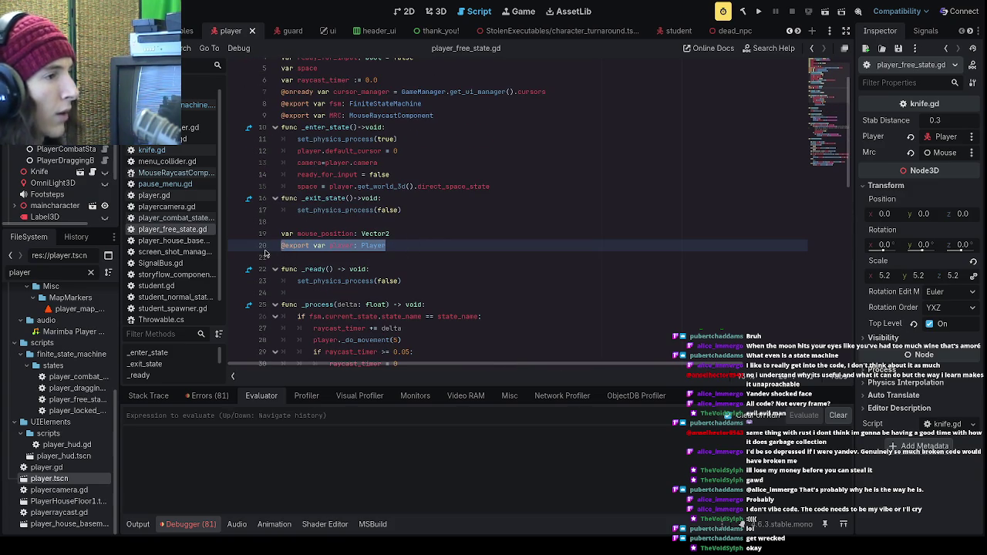
pyautogui.press('BackSpace')
pyautogui.scroll(2, 432, 247)
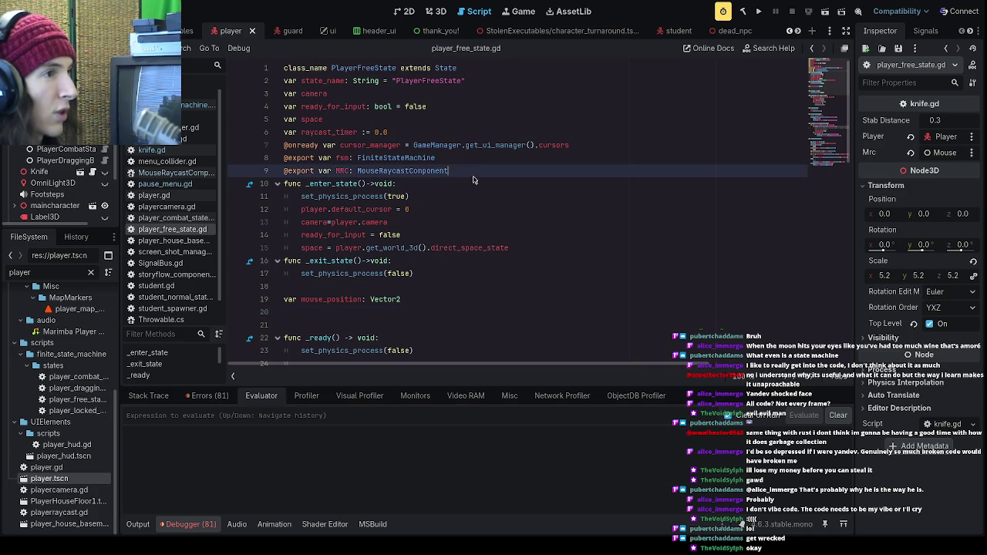
pyautogui.press('Return')
pyautogui.hotkey('ctrl', 'v')
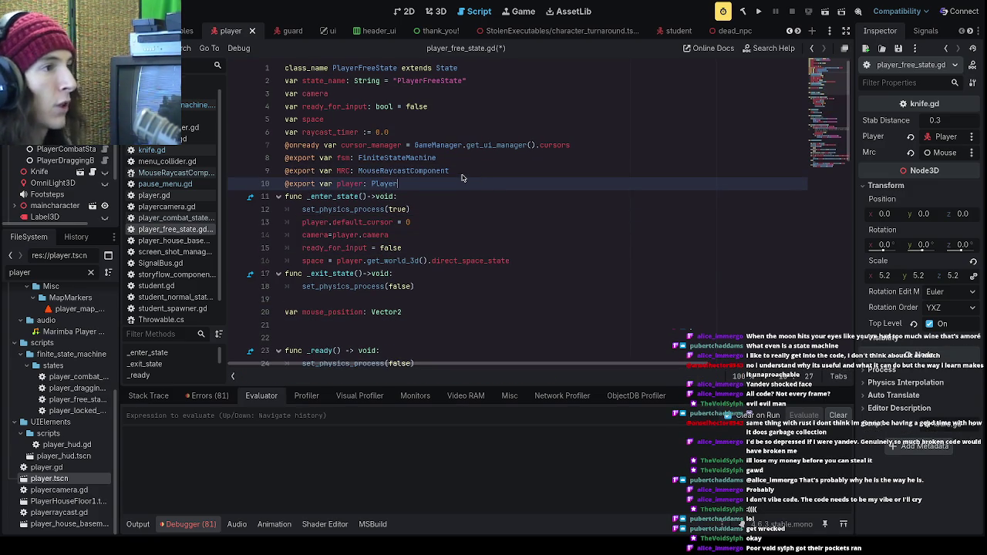
pyautogui.click(440, 135)
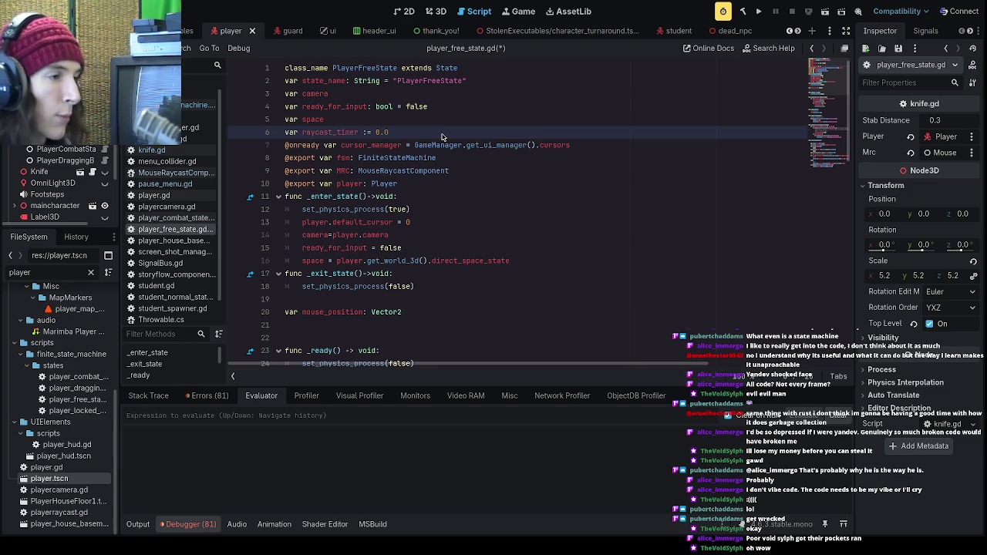
# - Move the mouse_position declaration up to line 7, under raycast_timer
pyautogui.scroll(-1, 440, 262)
pyautogui.scroll(1, 432, 275)
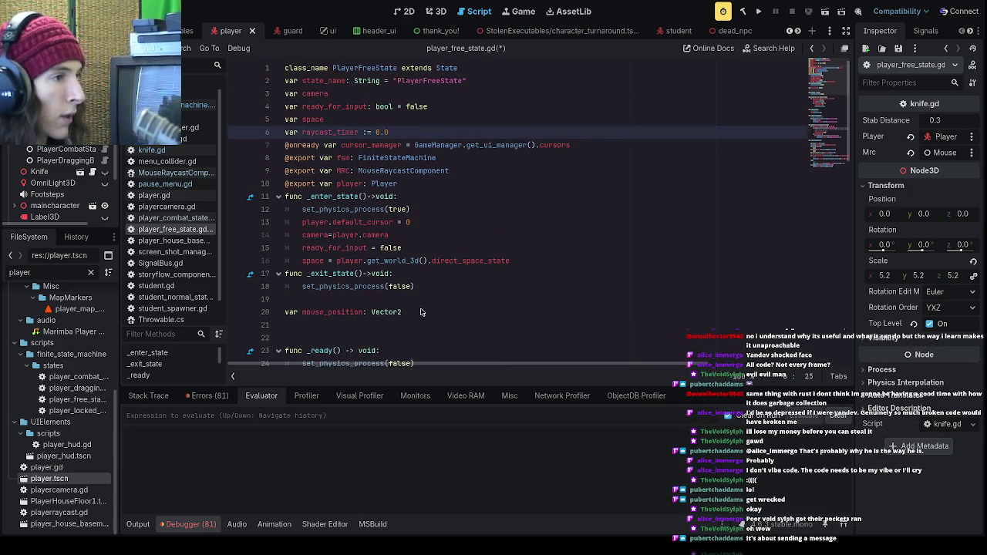
pyautogui.click(273, 314)
pyautogui.hotkey('ctrl', 'x')
pyautogui.click(406, 137)
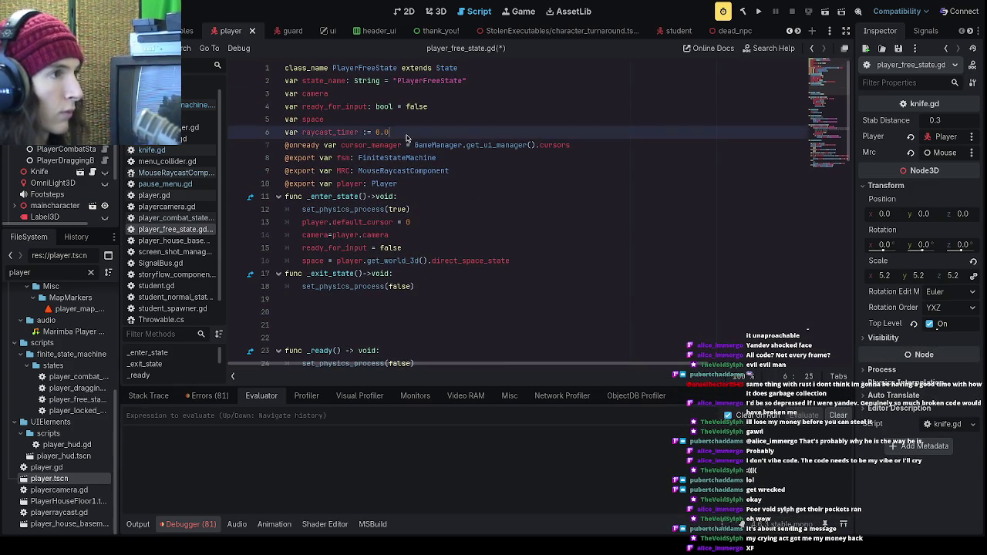
pyautogui.press('Return')
pyautogui.hotkey('ctrl', 'v')
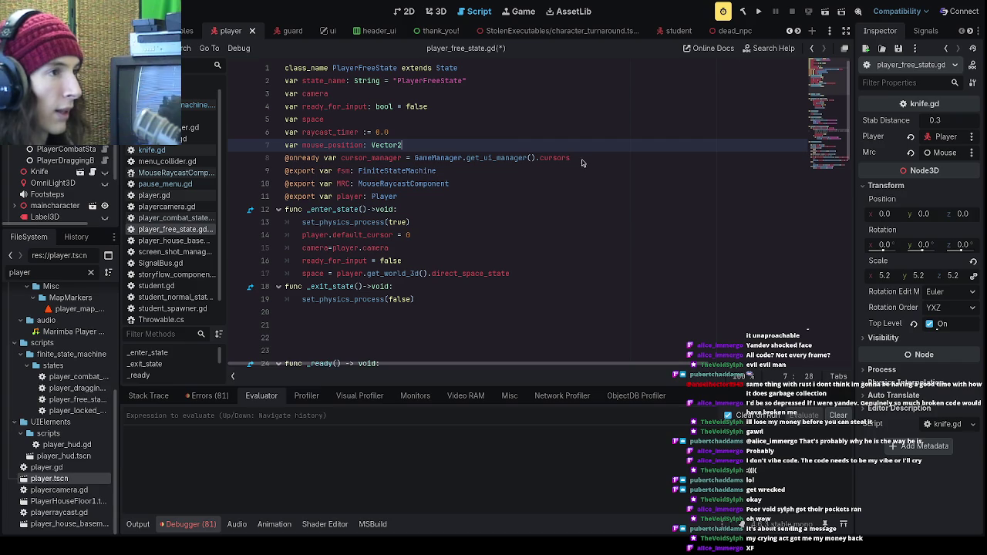
# - Insert blank lines after class_name, mouse_position, the exported variables and _enter_state
pyautogui.click(469, 74)
pyautogui.press('Return')
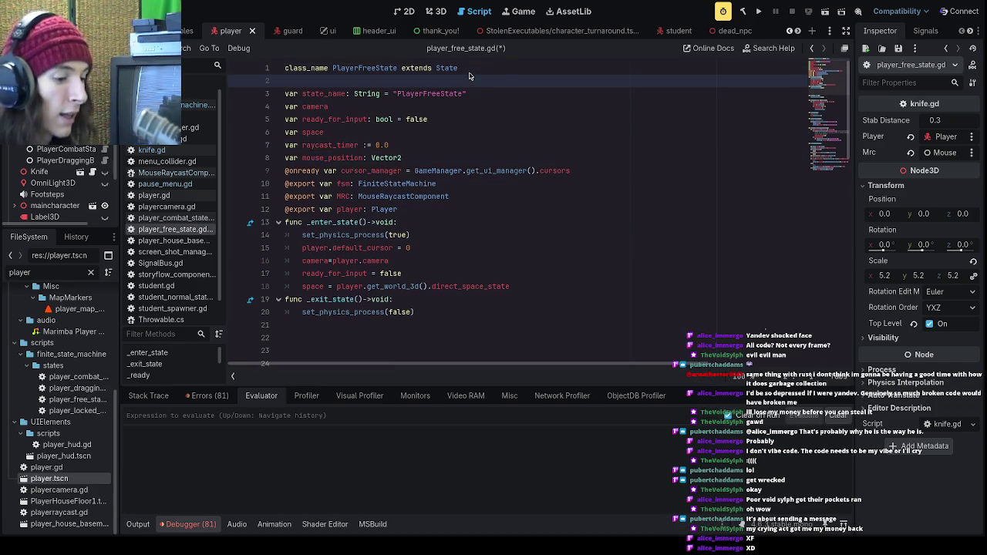
pyautogui.click(511, 159)
pyautogui.press('Return')
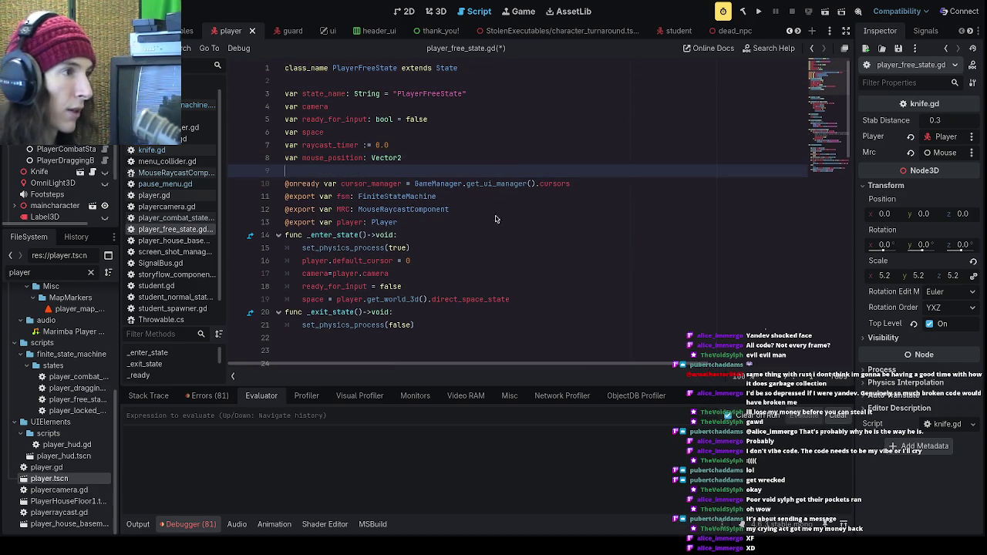
pyautogui.click(497, 222)
pyautogui.press('Return')
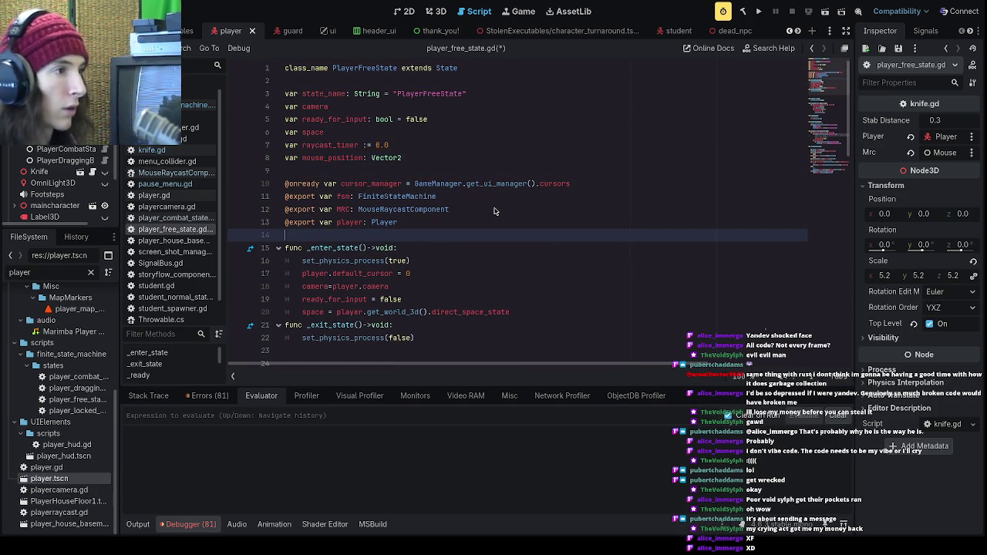
pyautogui.scroll(-3, 495, 224)
pyautogui.click(530, 198)
pyautogui.press('Return')
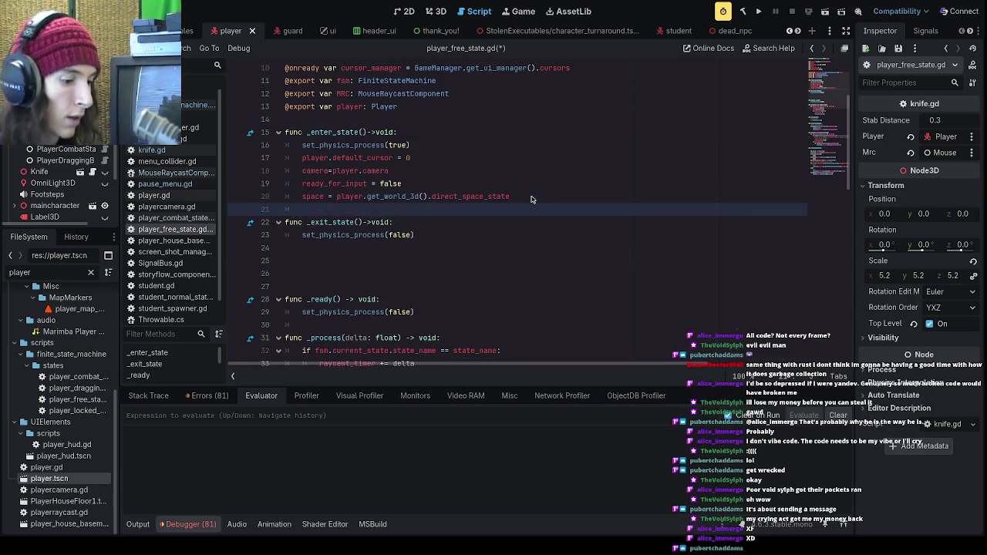
# - Delete the surplus blank lines above func _ready
pyautogui.click(308, 297)
pyautogui.click(315, 287)
pyautogui.press('BackSpace')
pyautogui.press('BackSpace')
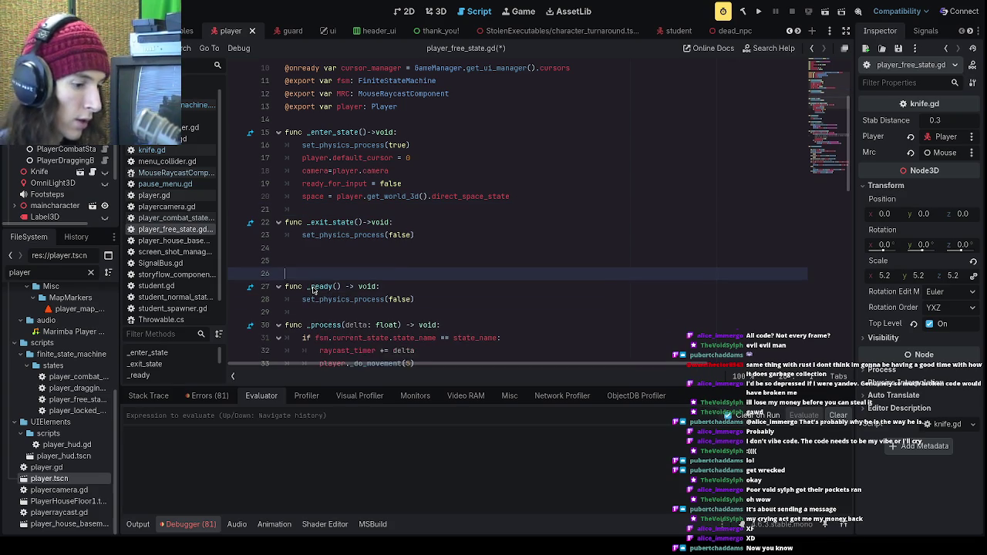
pyautogui.press('BackSpace')
pyautogui.scroll(5, 22, 339)
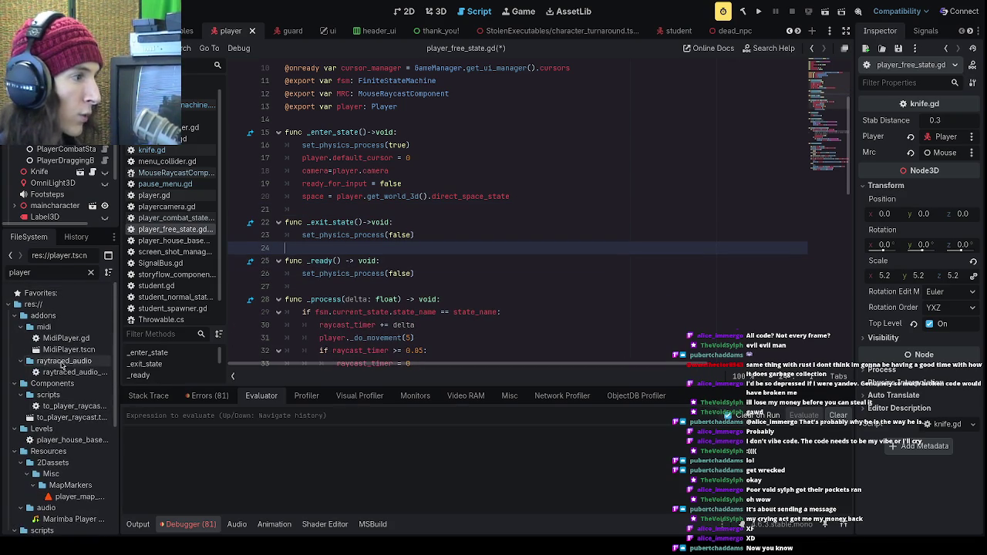
# - Collapse the addons, Components, Levels, Resources, scripts and UIElements folders
pyautogui.click(14, 315)
pyautogui.click(14, 327)
pyautogui.click(14, 338)
pyautogui.click(14, 350)
pyautogui.click(15, 361)
pyautogui.click(14, 372)
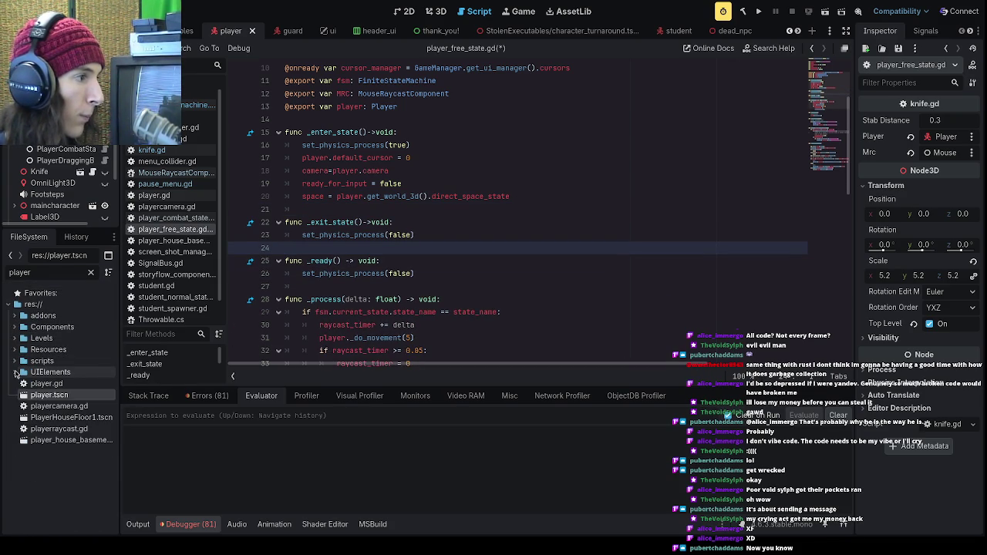
# - Clear the 'player' filter so the full res:// tree is listed
pyautogui.click(90, 272)
pyautogui.scroll(10, 40, 320)
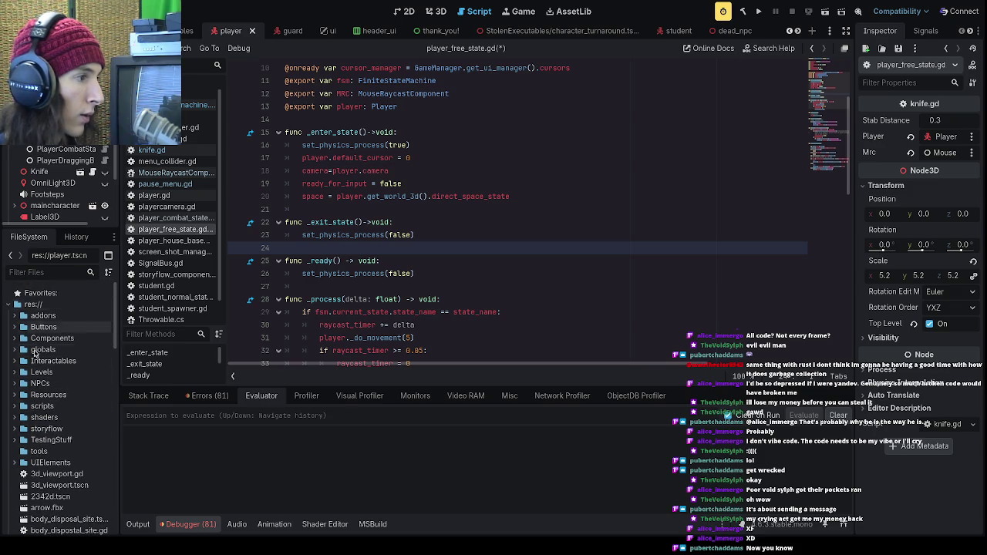
pyautogui.moveTo(115, 315)
pyautogui.mouseDown()
pyautogui.moveTo(114, 471)
pyautogui.moveTo(101, 521)
pyautogui.moveTo(120, 309)
pyautogui.mouseUp()
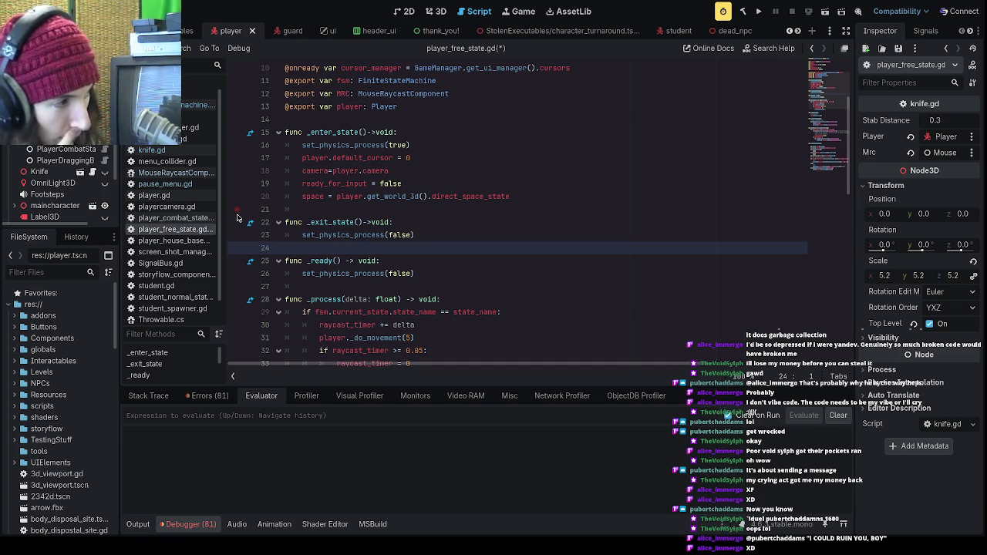
pyautogui.scroll(-10, 45, 459)
pyautogui.scroll(10, 45, 459)
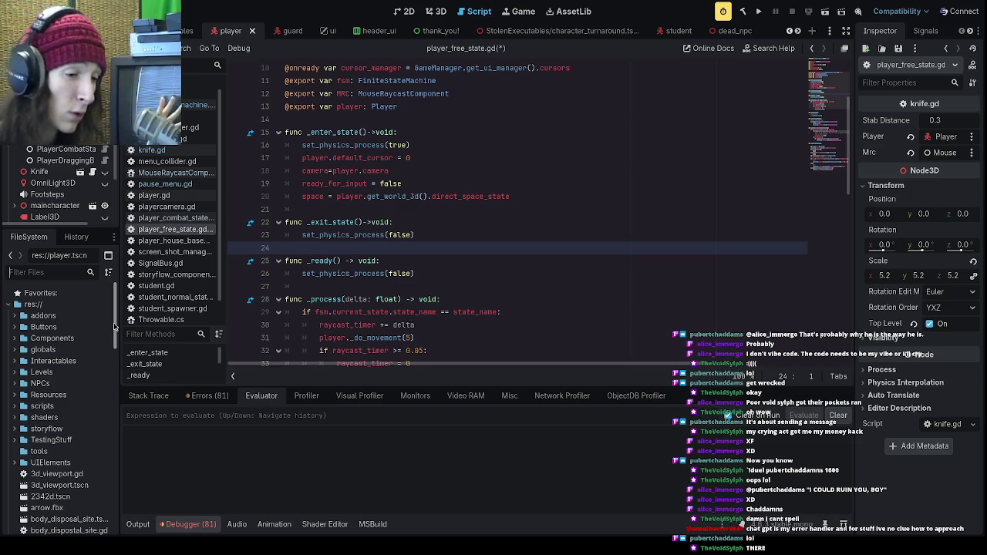
pyautogui.click(318, 300)
# - Delete the blank line directly under the get_mouse_raycast header
pyautogui.click(345, 288)
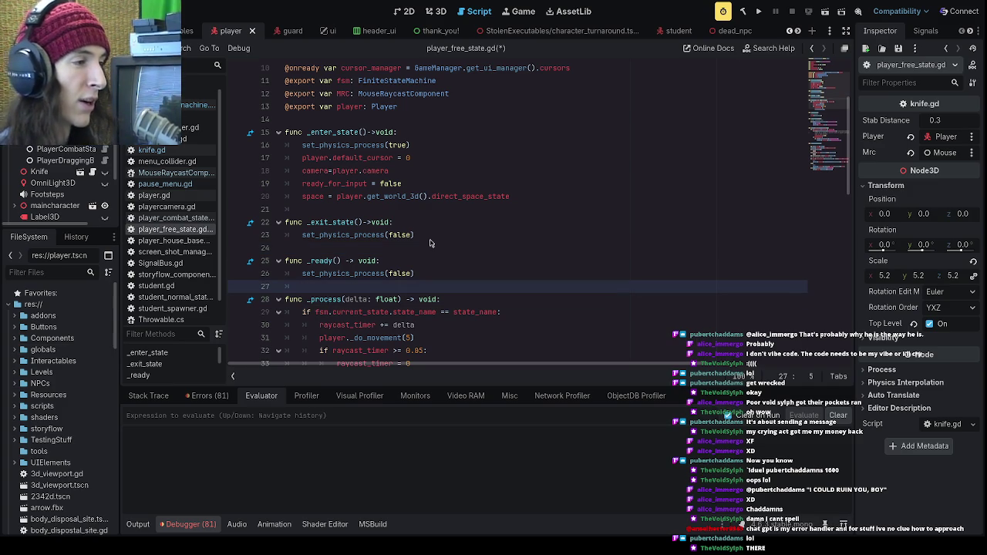
pyautogui.scroll(-1, 430, 241)
pyautogui.scroll(-4, 417, 241)
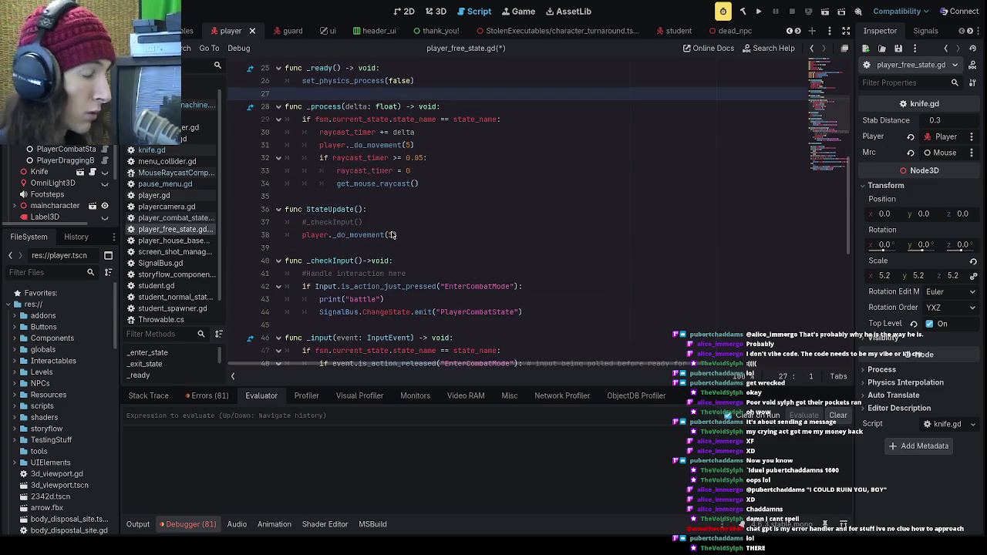
pyautogui.scroll(-8, 391, 347)
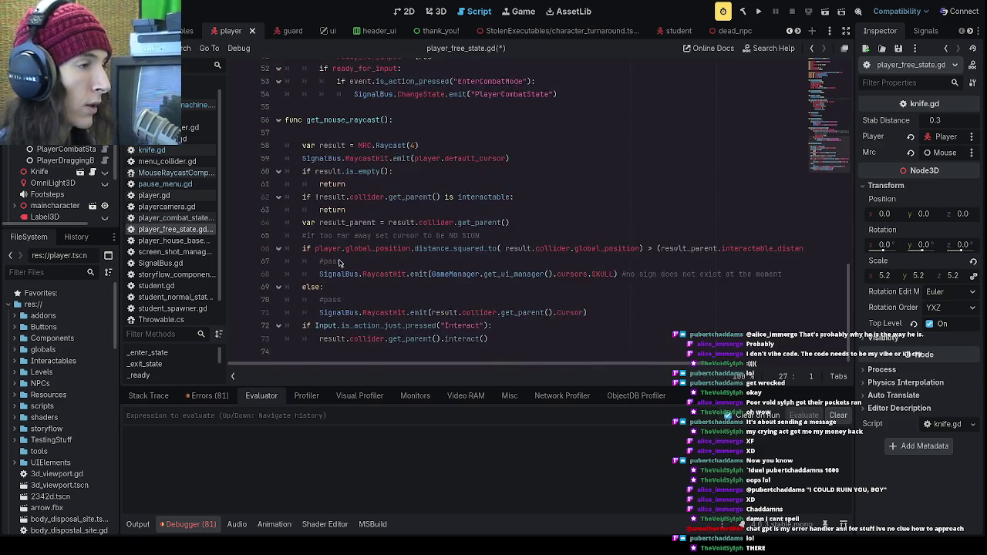
pyautogui.click(324, 184)
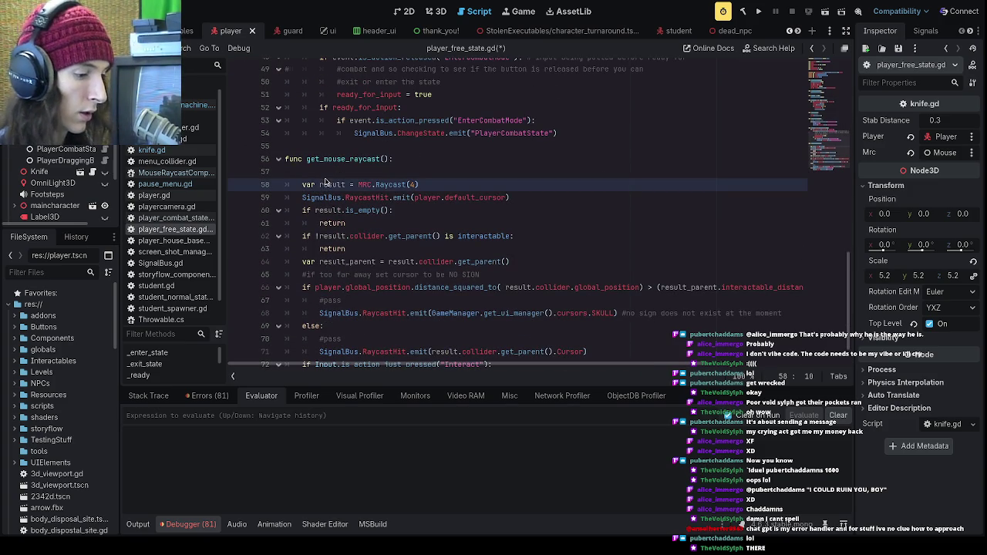
pyautogui.click(342, 172)
pyautogui.press('BackSpace')
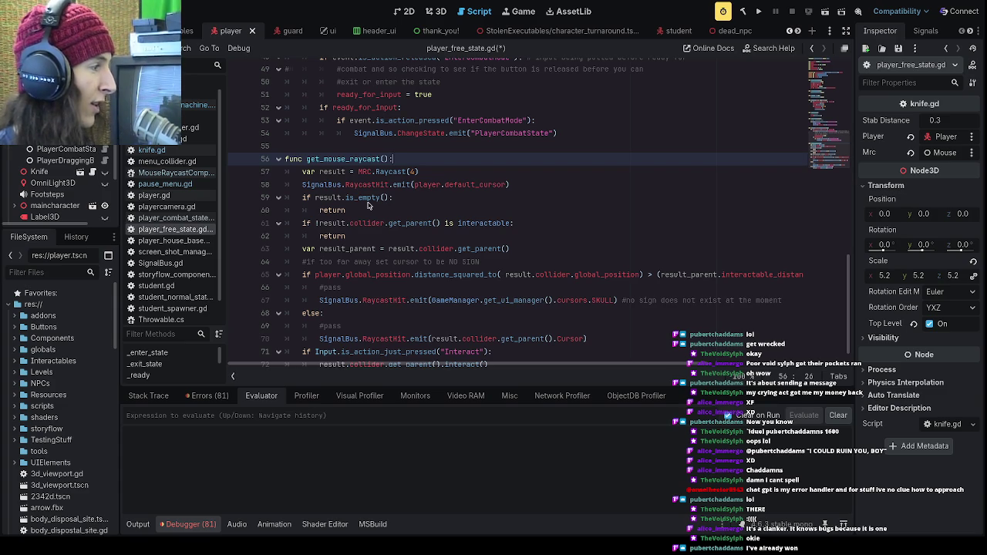
# - Remove the trailing no-sign comment from the SKULL emit line 67
pyautogui.scroll(-1, 365, 201)
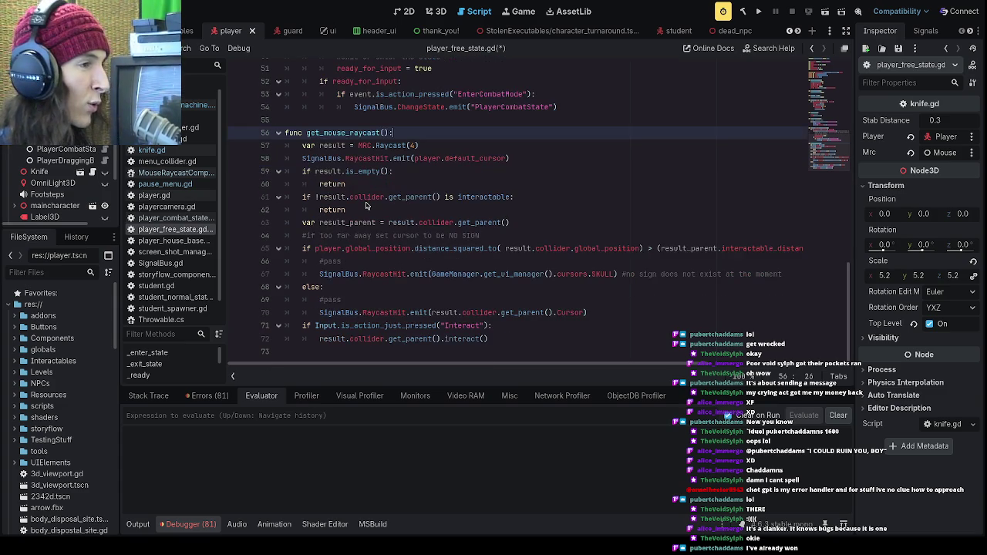
pyautogui.click(350, 303)
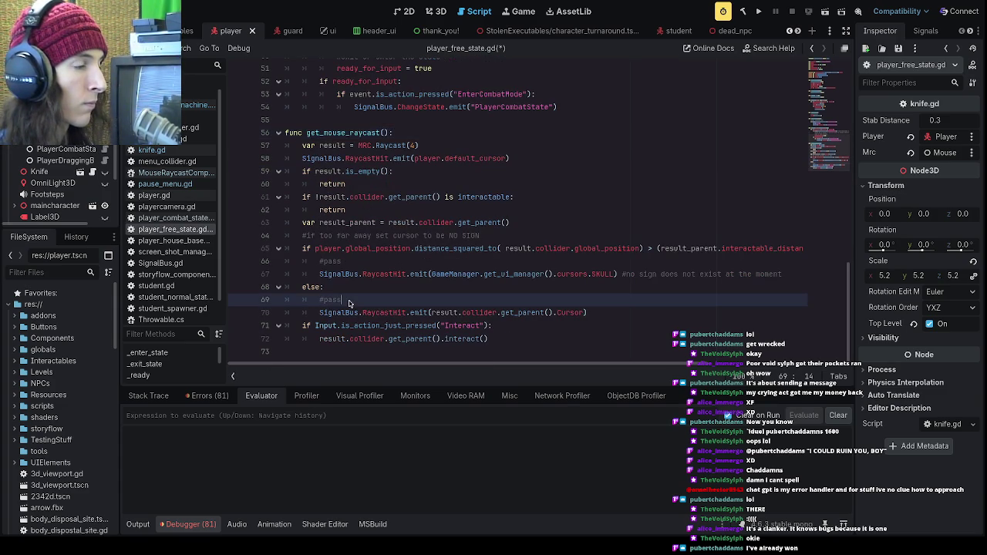
pyautogui.click(371, 313)
pyautogui.moveTo(588, 313); pyautogui.dragTo(324, 315)
pyautogui.click(506, 312)
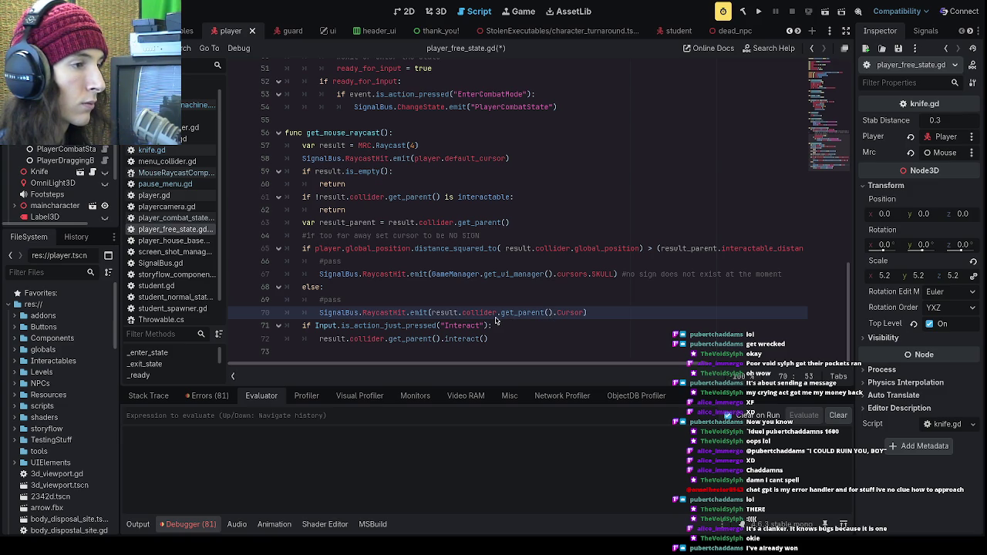
pyautogui.click(340, 275)
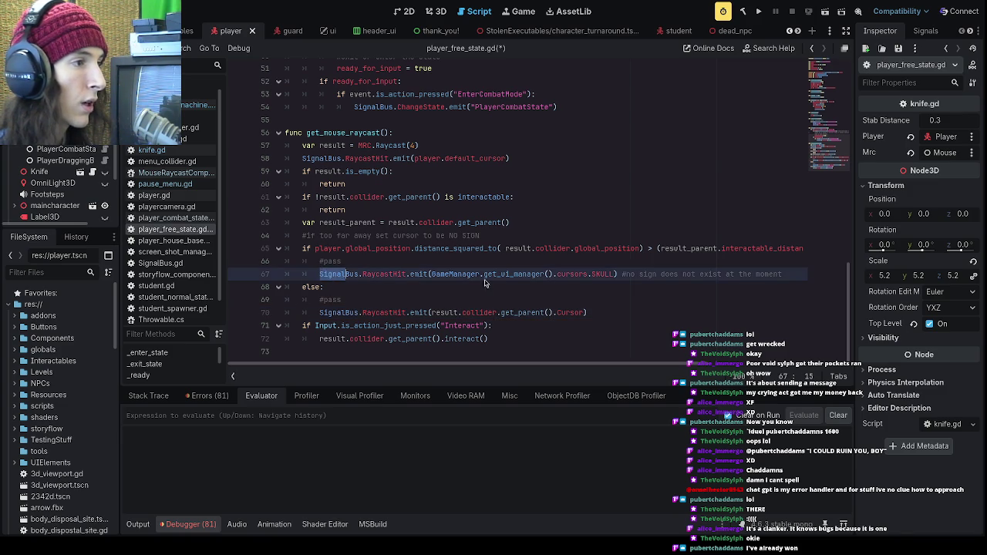
pyautogui.press('Down')
pyautogui.moveTo(782, 274); pyautogui.dragTo(617, 275)
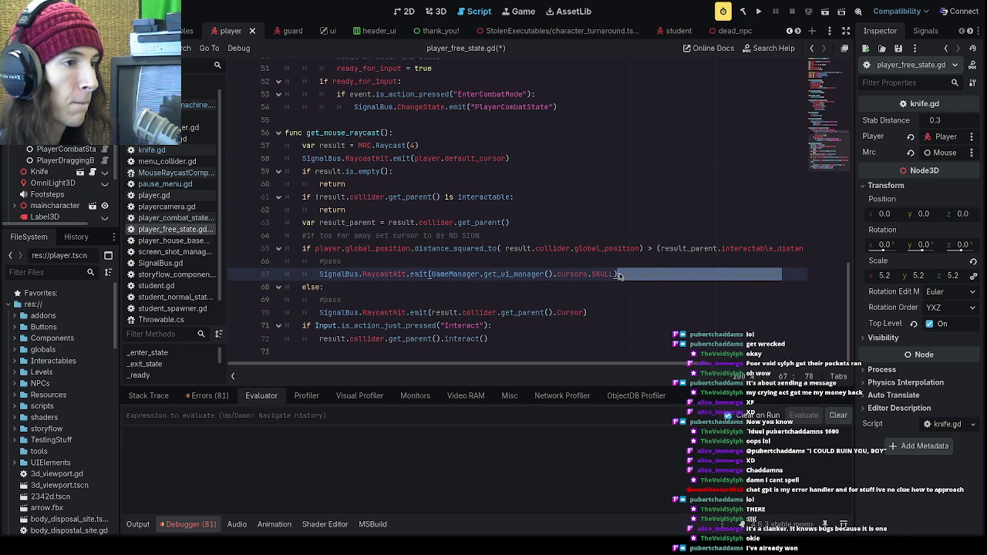
pyautogui.press('BackSpace')
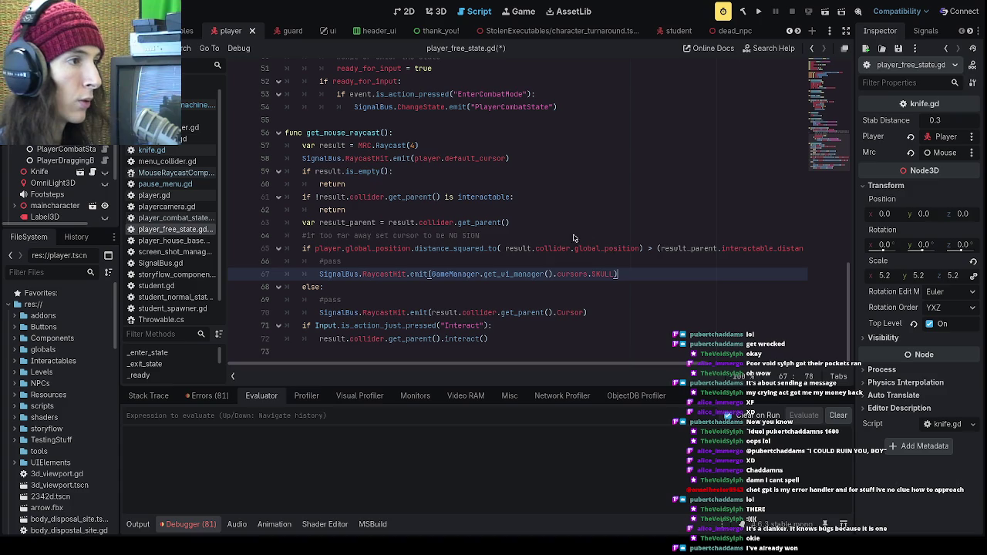
# - Draft a 'Change this to only send signal if the' note below the NO SIGN comment, then remove it
pyautogui.click(588, 239)
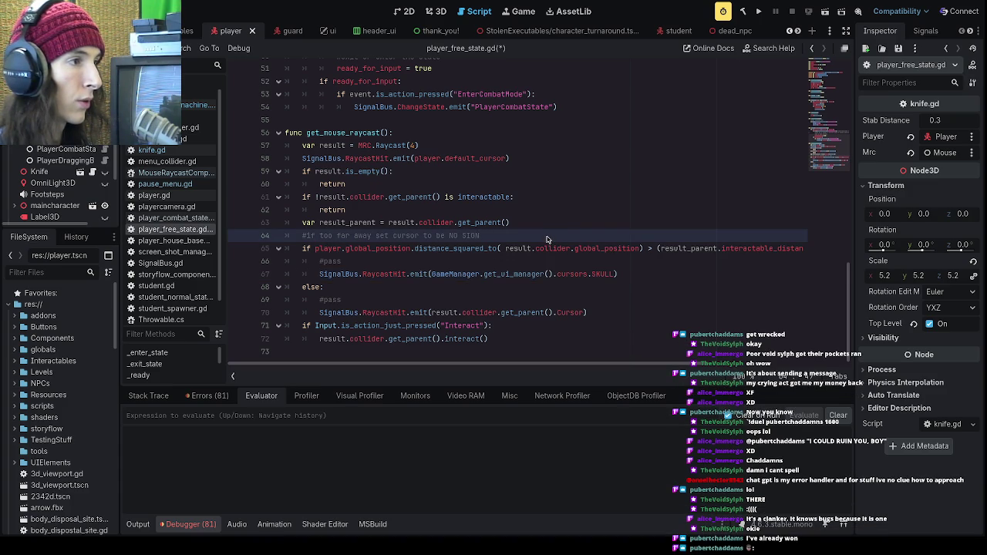
pyautogui.press('Return')
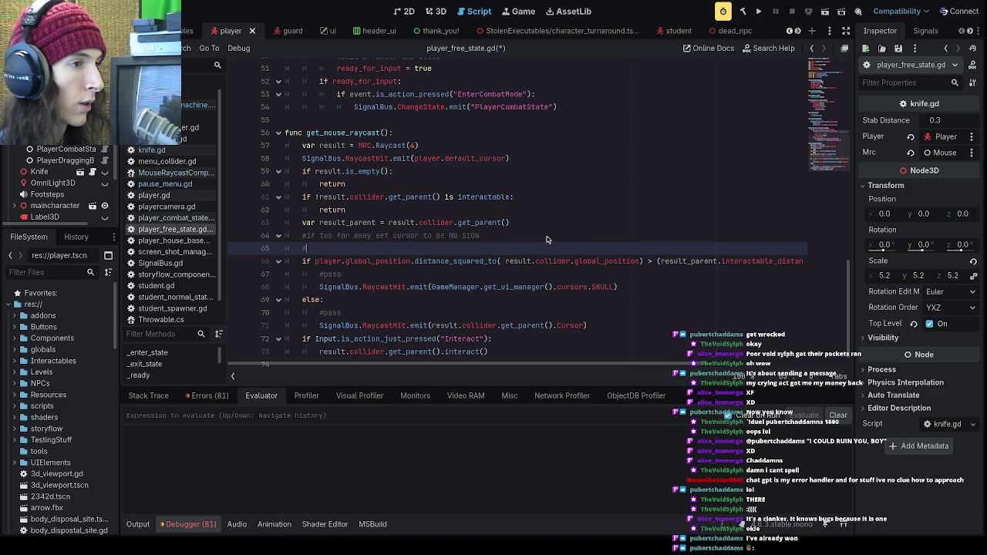
pyautogui.write('Change this to only send signal if the')
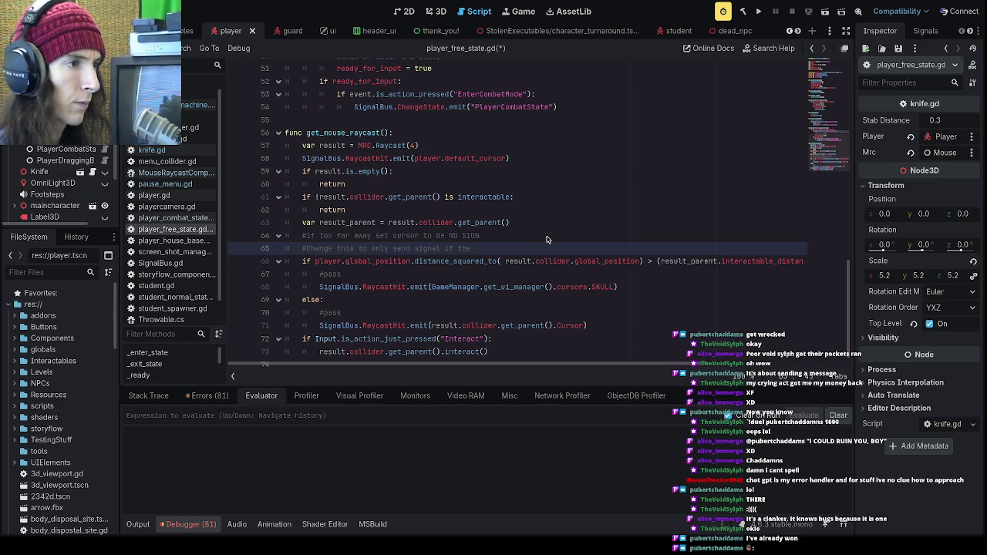
pyautogui.press('BackSpace')
pyautogui.press('BackSpace')
pyautogui.press('BackSpace')
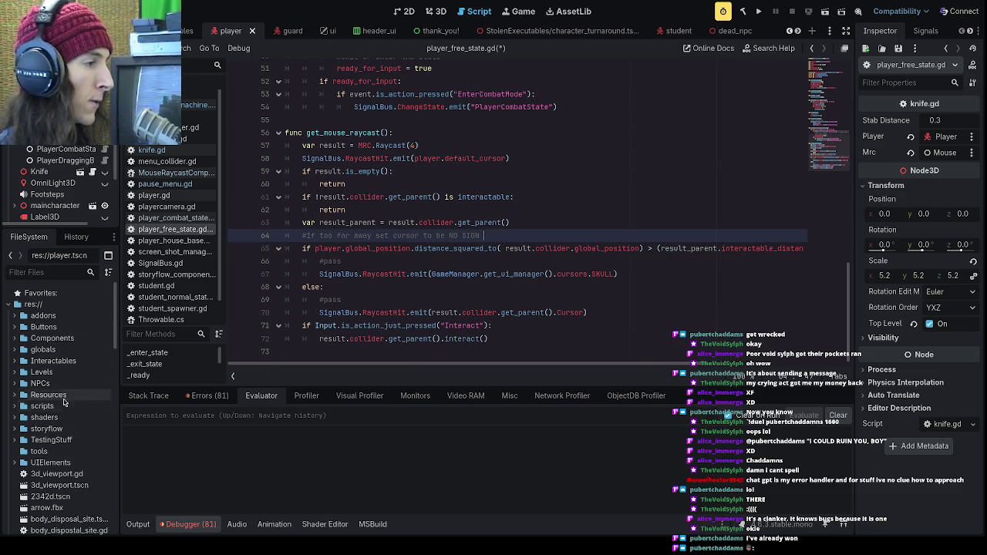
pyautogui.click(45, 272)
# - Filter the files by 'cursor' and open Cursor.cs
pyautogui.write('cursor')
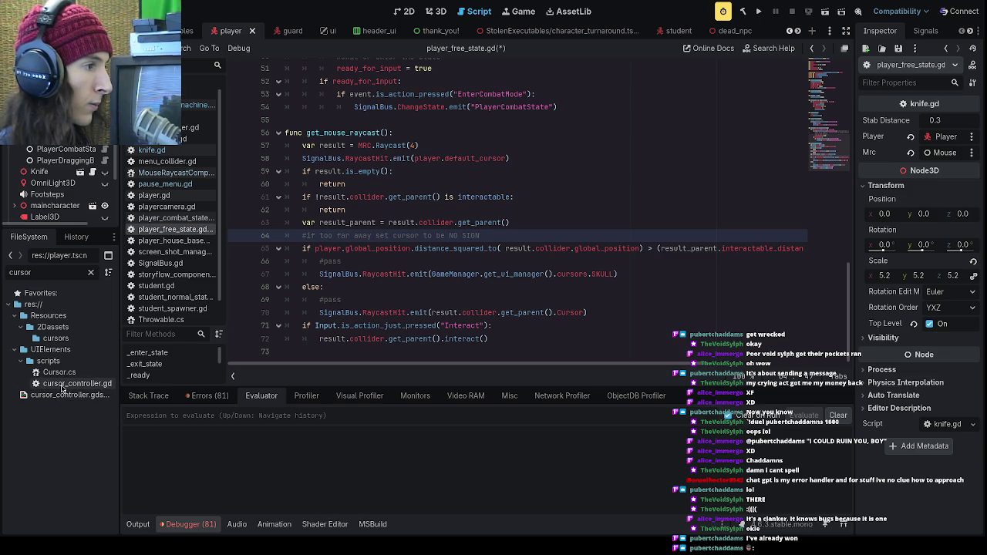
pyautogui.click(60, 373)
pyautogui.doubleClick(60, 374)
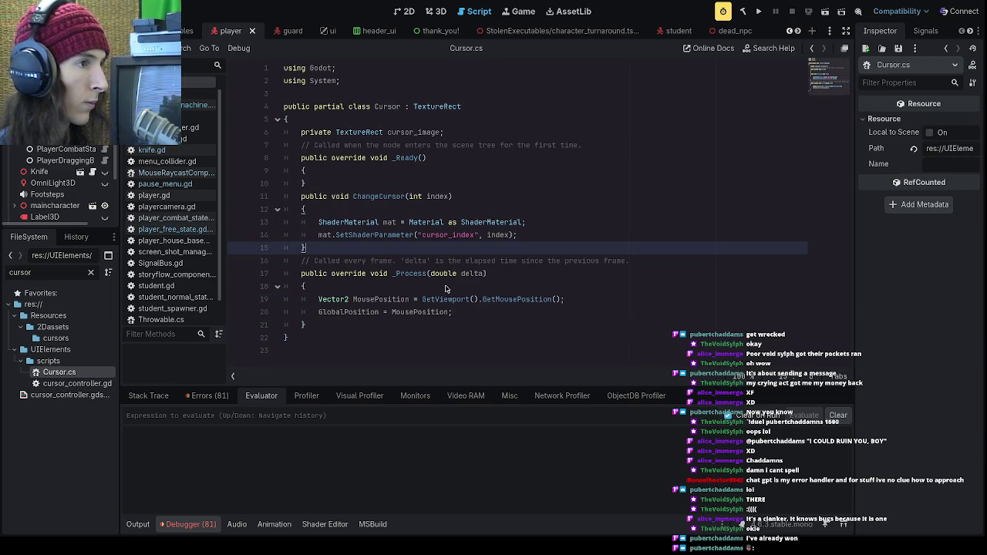
# - Insert a new line after the Cursor class's opening brace, above cursor_image
pyautogui.click(387, 122)
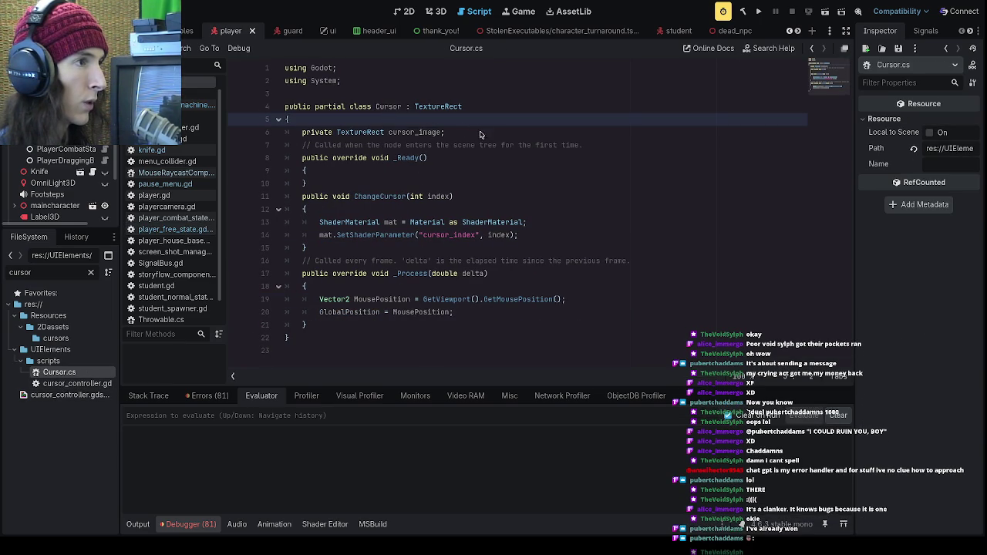
pyautogui.click(452, 132)
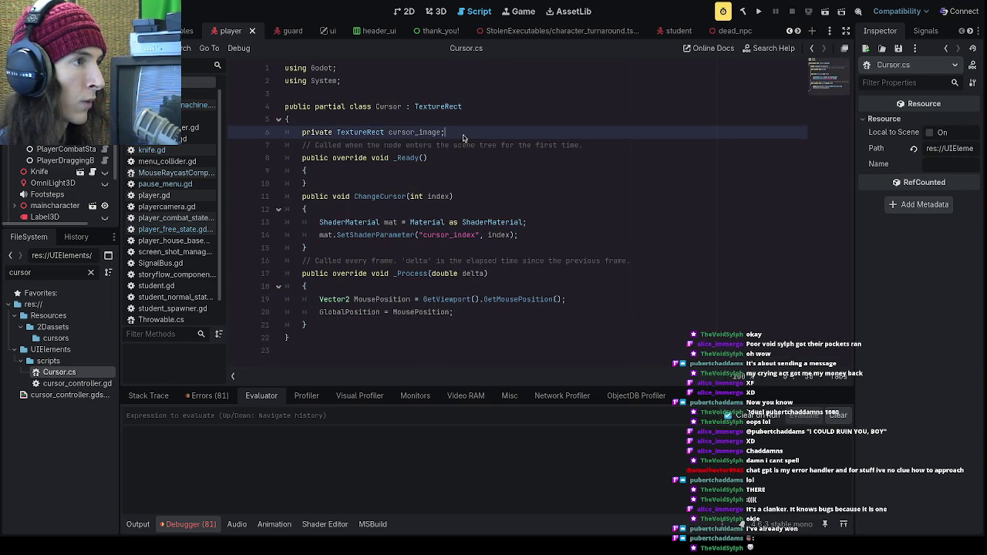
pyautogui.click(444, 198)
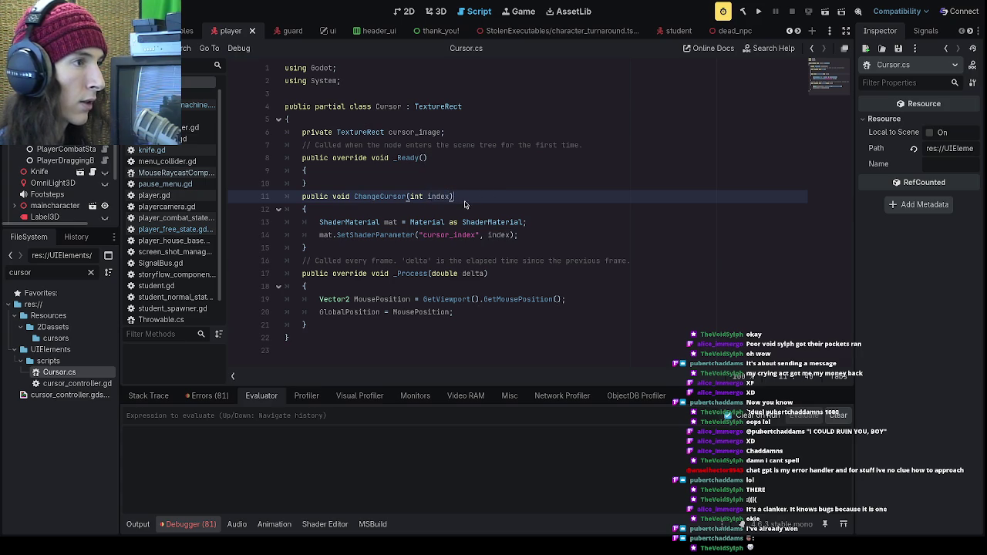
pyautogui.click(455, 209)
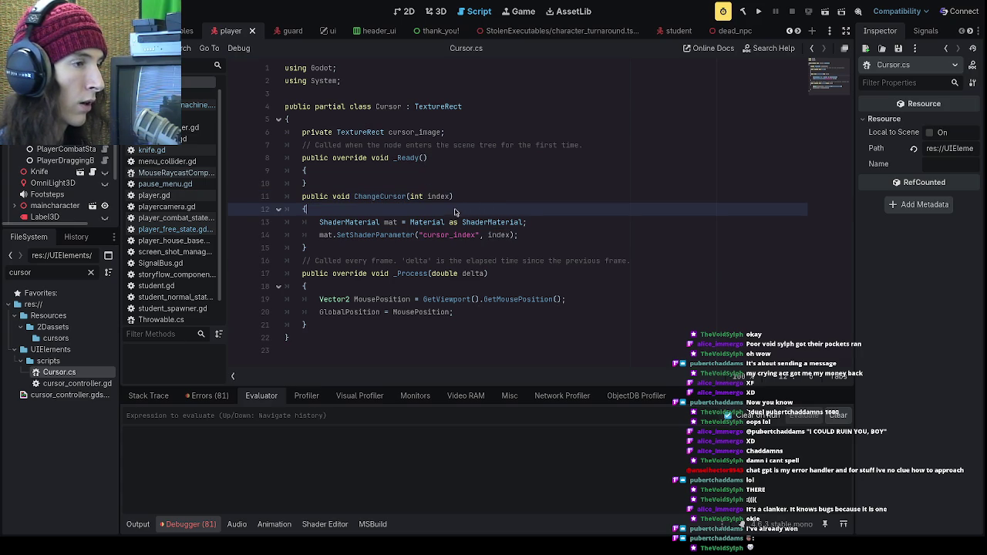
pyautogui.click(546, 236)
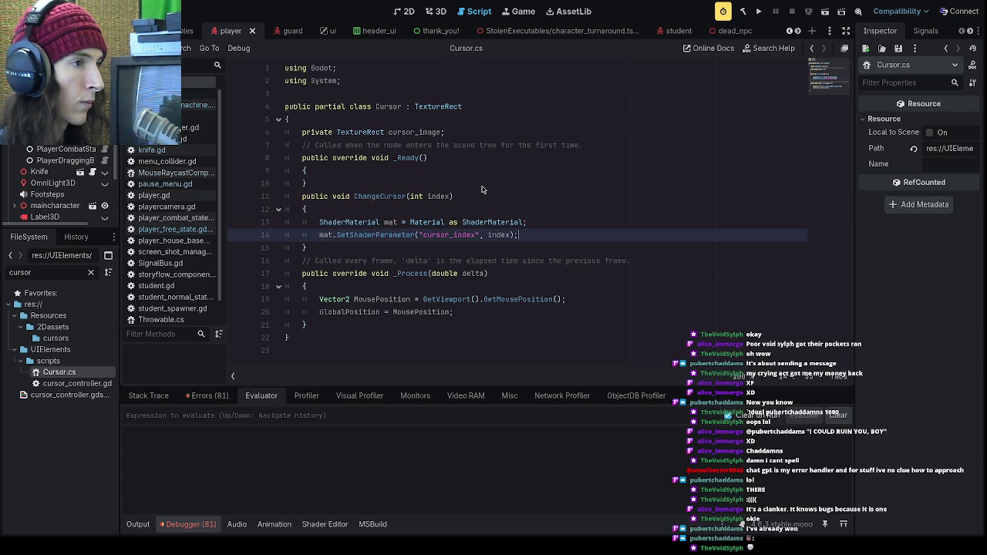
pyautogui.click(453, 160)
pyautogui.click(455, 172)
pyautogui.click(464, 196)
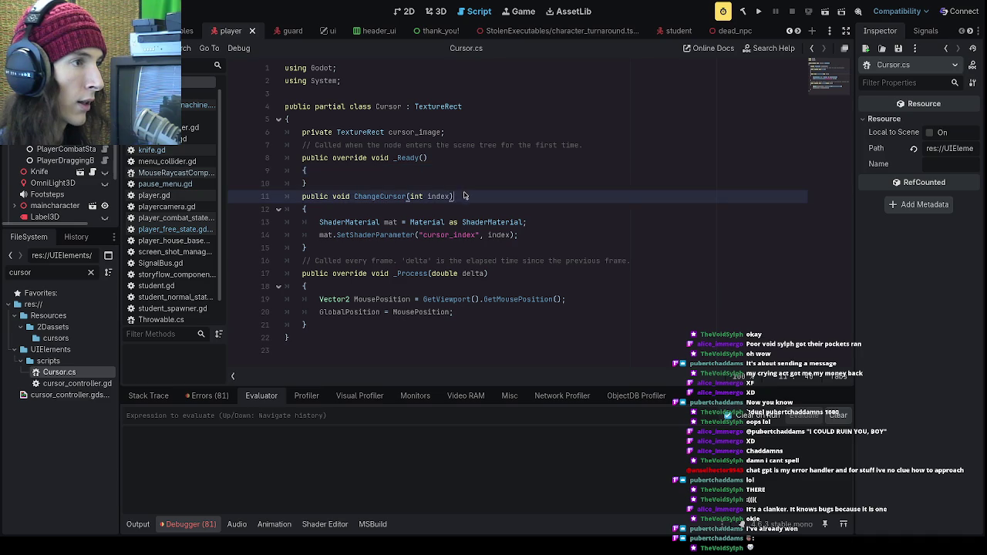
pyautogui.click(455, 172)
pyautogui.click(463, 161)
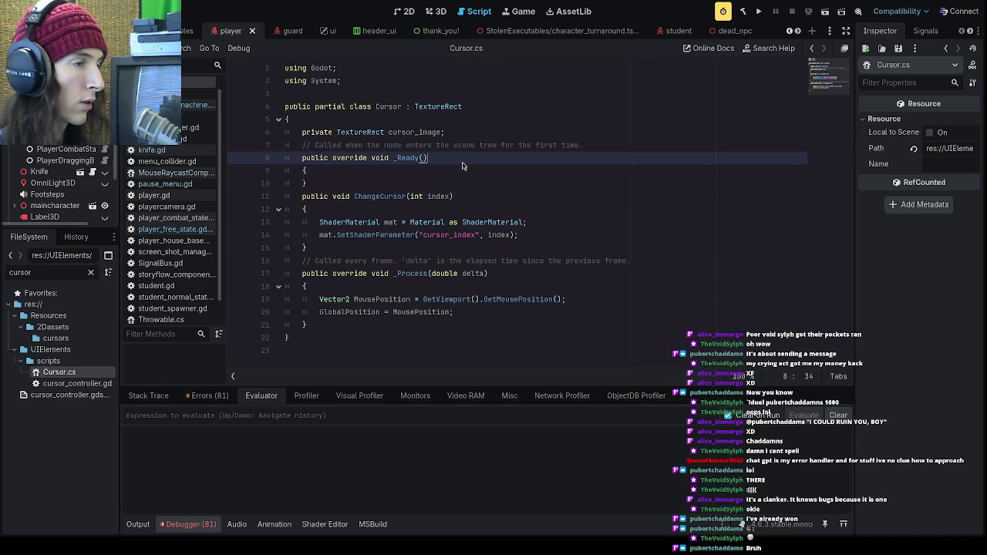
pyautogui.click(439, 131)
pyautogui.click(469, 122)
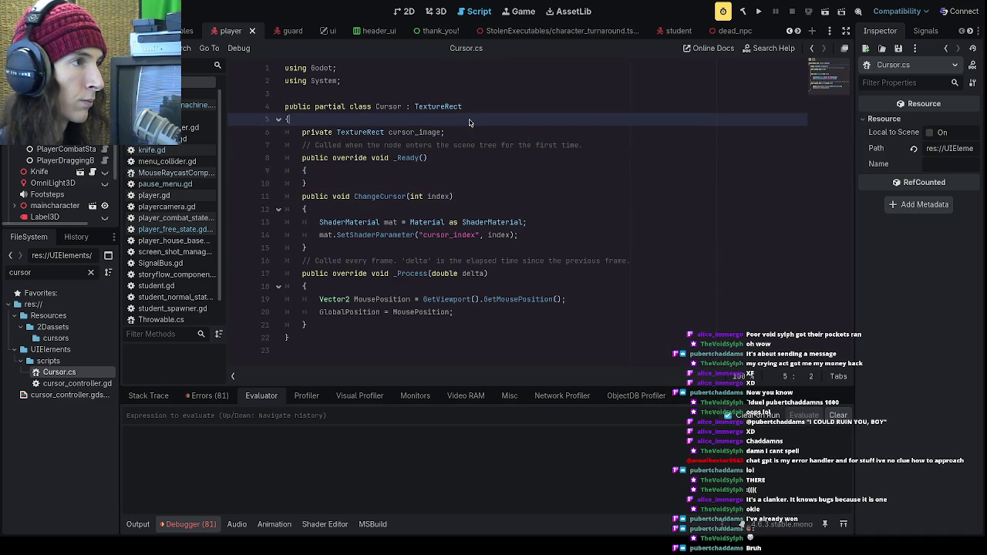
pyautogui.press('Return')
# - Declare an int CurrentCursorIndex = 0; field on the new line
pyautogui.write('pria')
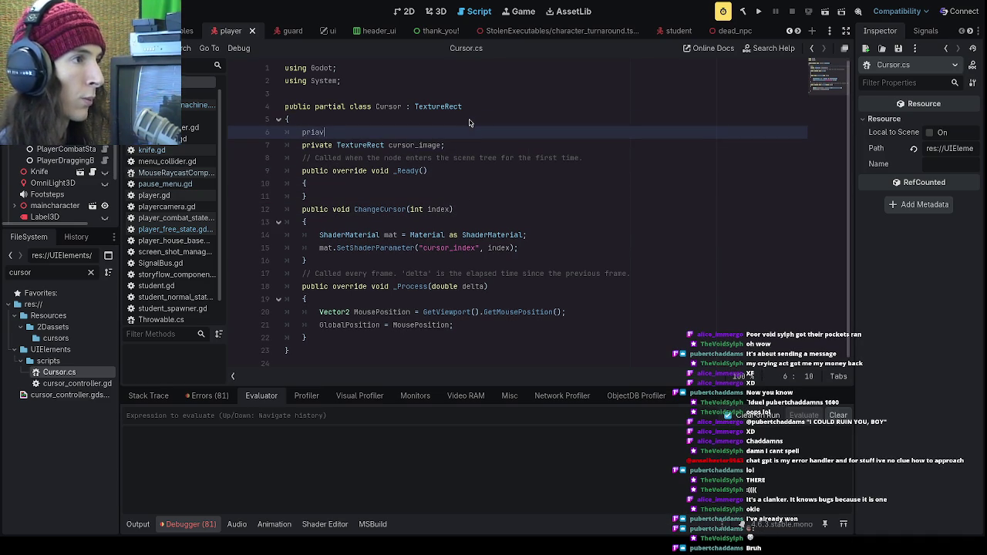
pyautogui.press('BackSpace')
pyautogui.write('vate curre')
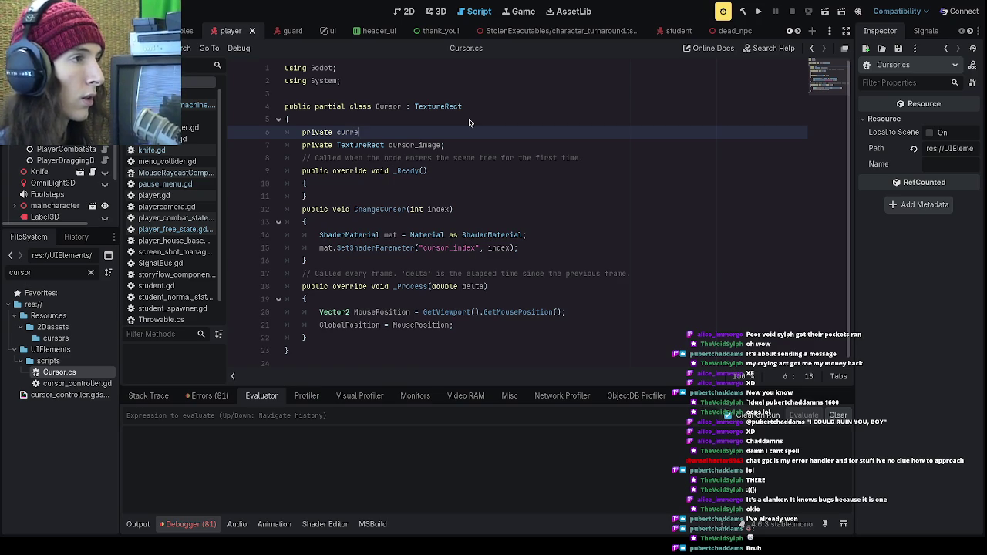
pyautogui.press('BackSpace')
pyautogui.press('BackSpace')
pyautogui.press('BackSpace')
pyautogui.press('BackSpace')
pyautogui.press('BackSpace')
pyautogui.write('uint')
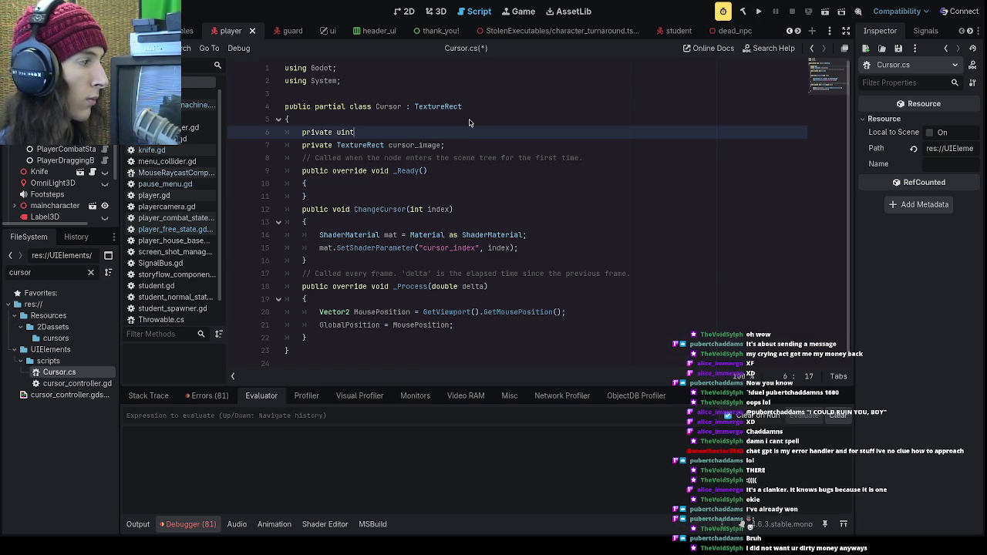
pyautogui.press('BackSpace')
pyautogui.press('BackSpace')
pyautogui.press('BackSpace')
pyautogui.write('int cu')
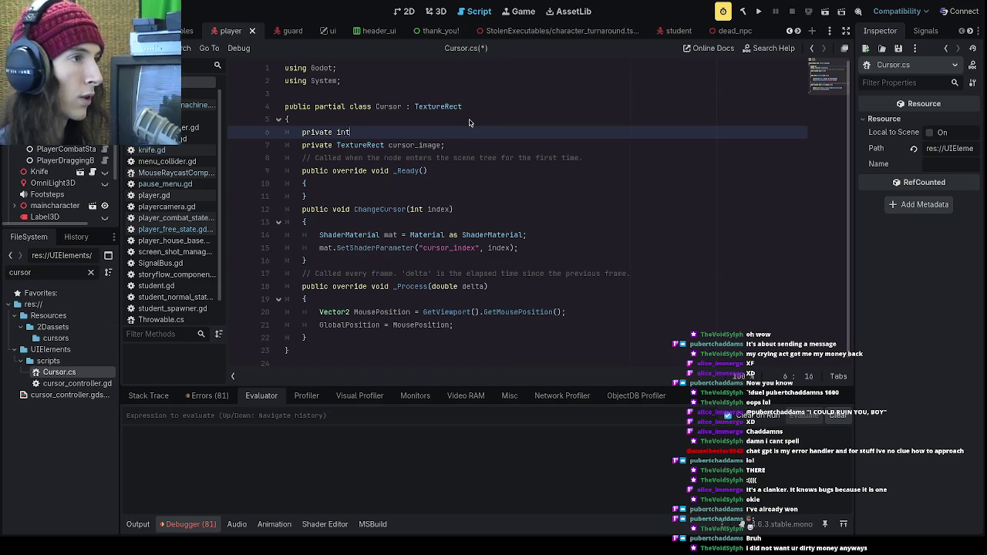
pyautogui.write('rrent_cursor_')
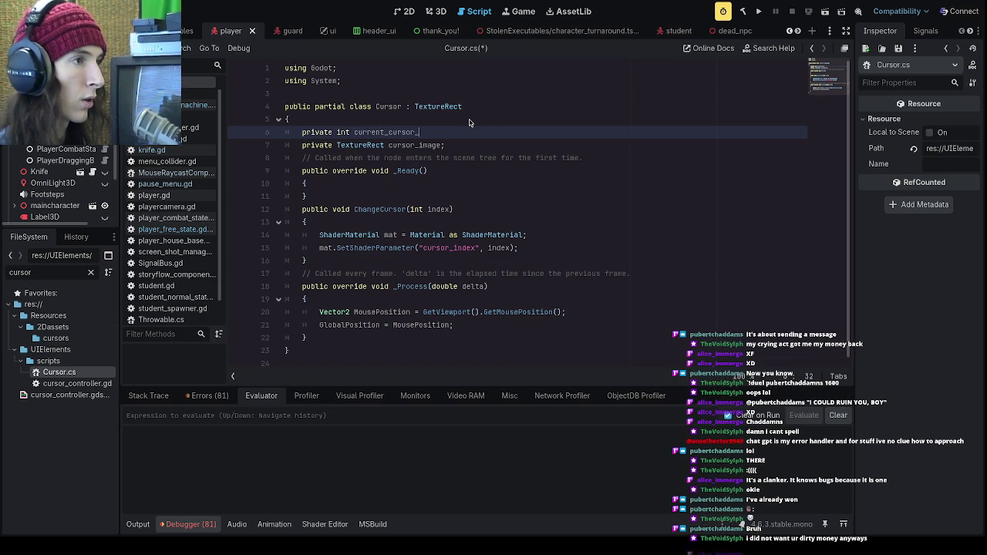
pyautogui.press('BackSpace')
pyautogui.press('BackSpace')
pyautogui.press('BackSpace')
pyautogui.write('Curso')
pyautogui.press('BackSpace')
pyautogui.press('BackSpace')
pyautogui.press('BackSpace')
pyautogui.write('rrentCursorIndex =0')
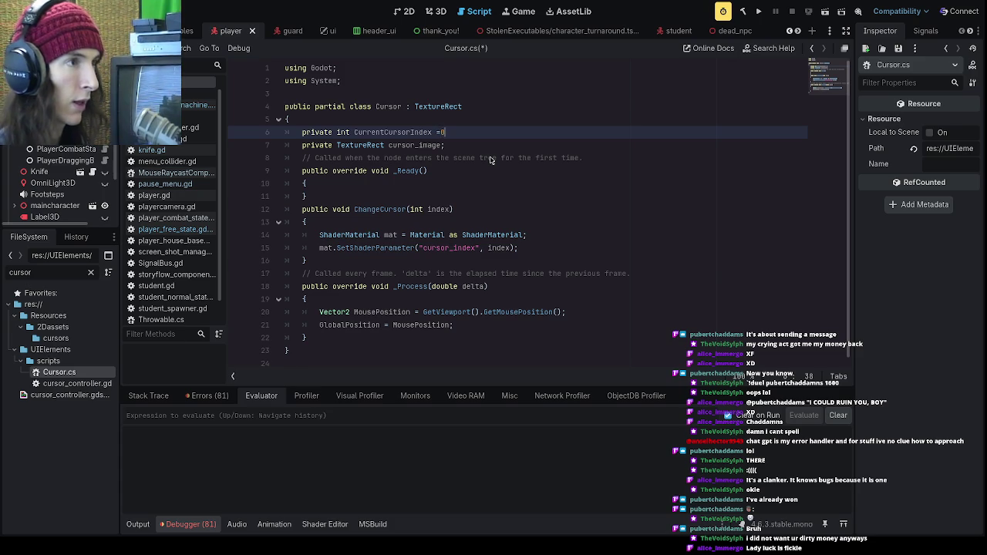
pyautogui.write(' 0;')
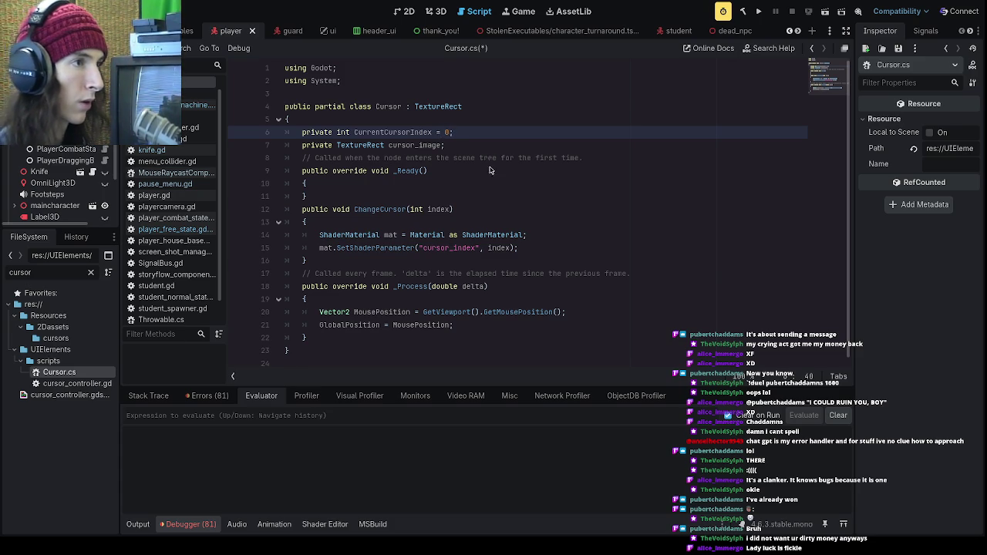
# - Add an empty line after SetShaderParameter in ChangeCursor and make the field public
pyautogui.click(538, 249)
pyautogui.press('Return')
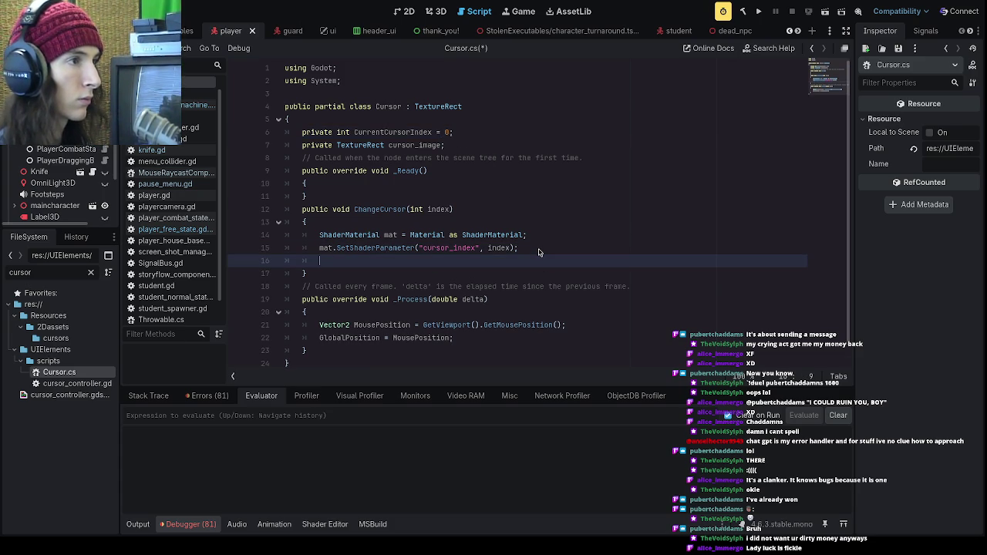
pyautogui.moveTo(333, 132); pyautogui.dragTo(304, 133)
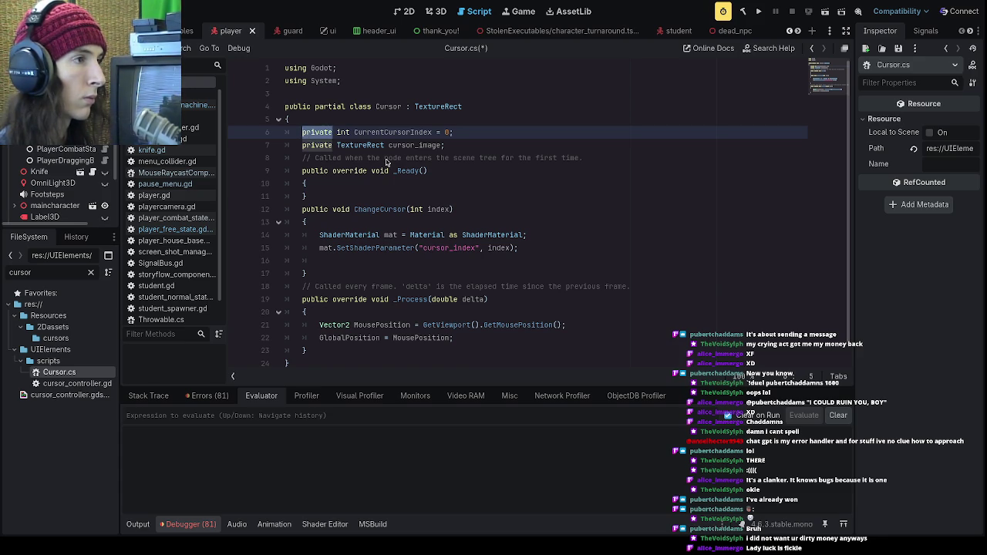
pyautogui.write('public')
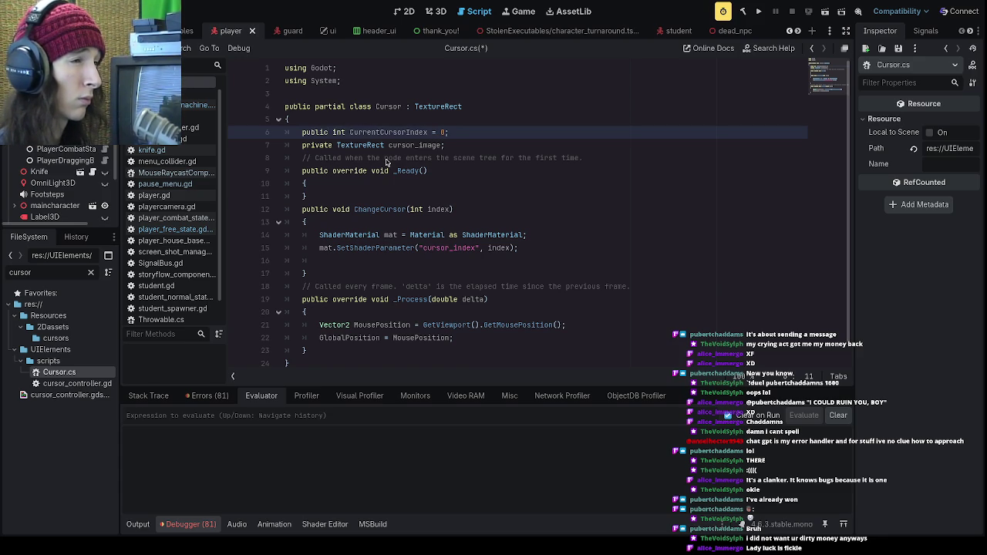
pyautogui.click(469, 263)
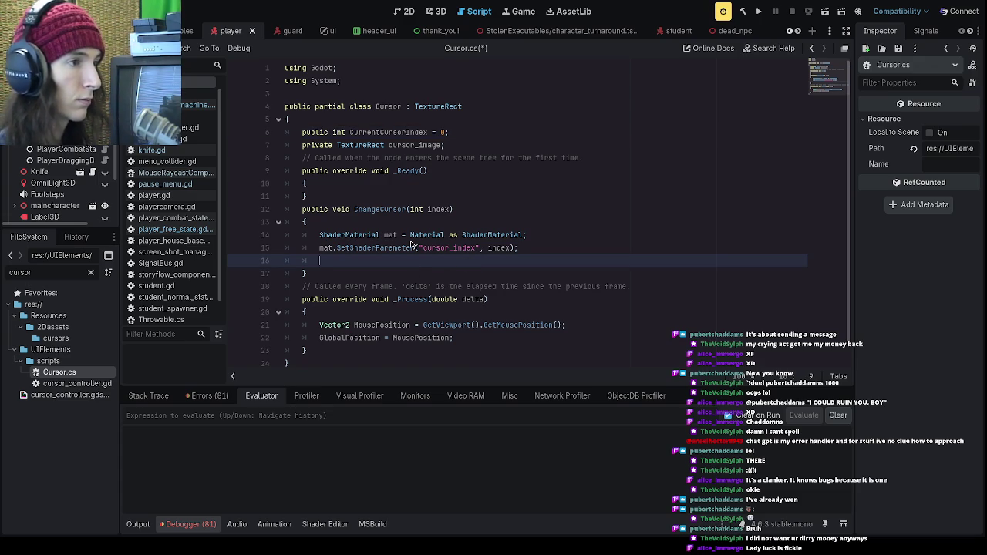
# - Assign CurrentCursorIndex = index; in ChangeCursor, save Cursor.cs, and check where index is used
pyautogui.write('CurrentCursorI')
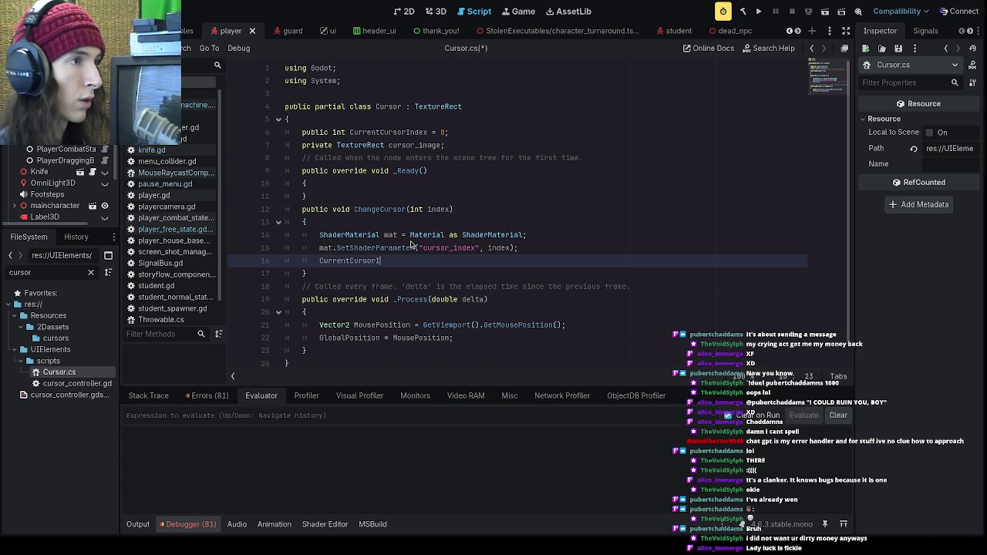
pyautogui.write('ndex = ')
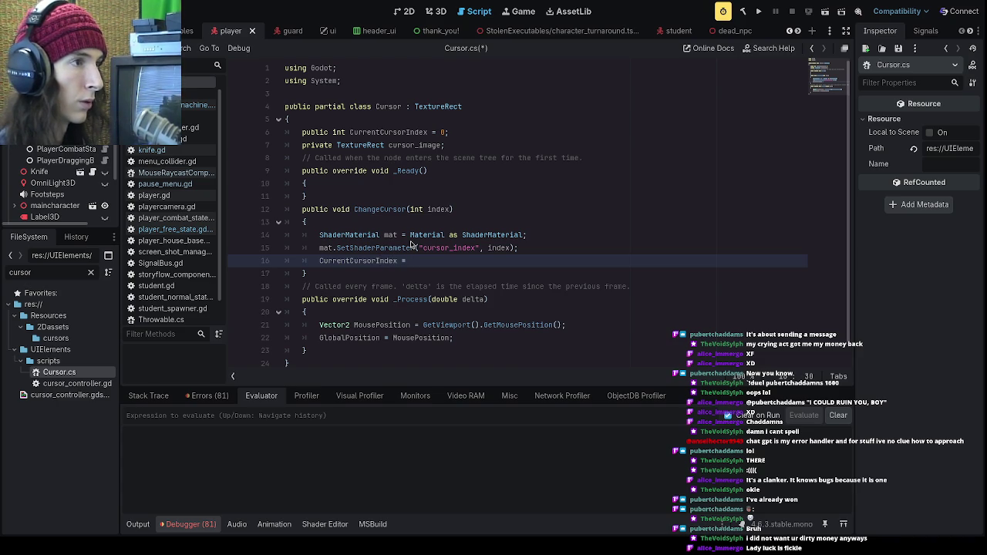
pyautogui.write('index;')
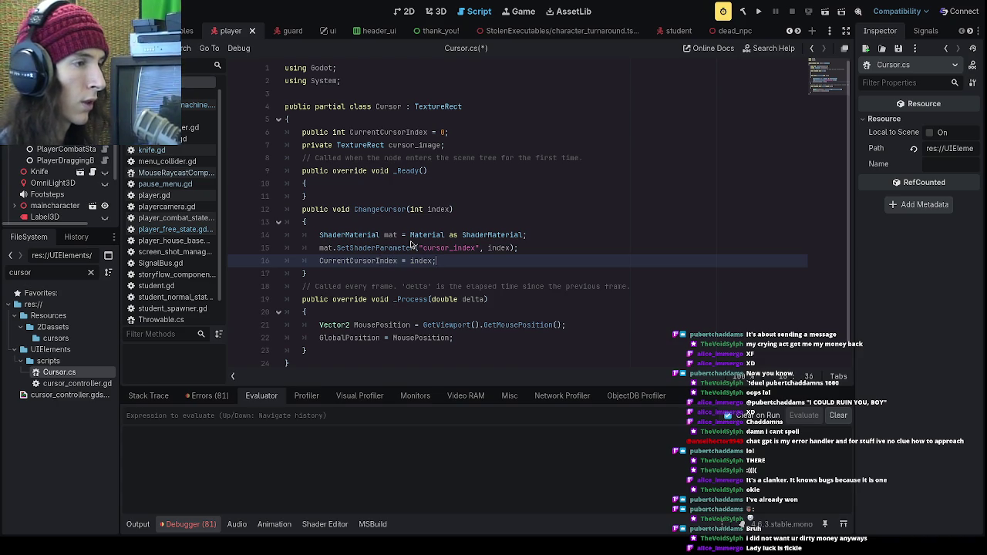
pyautogui.hotkey('ctrl', 's')
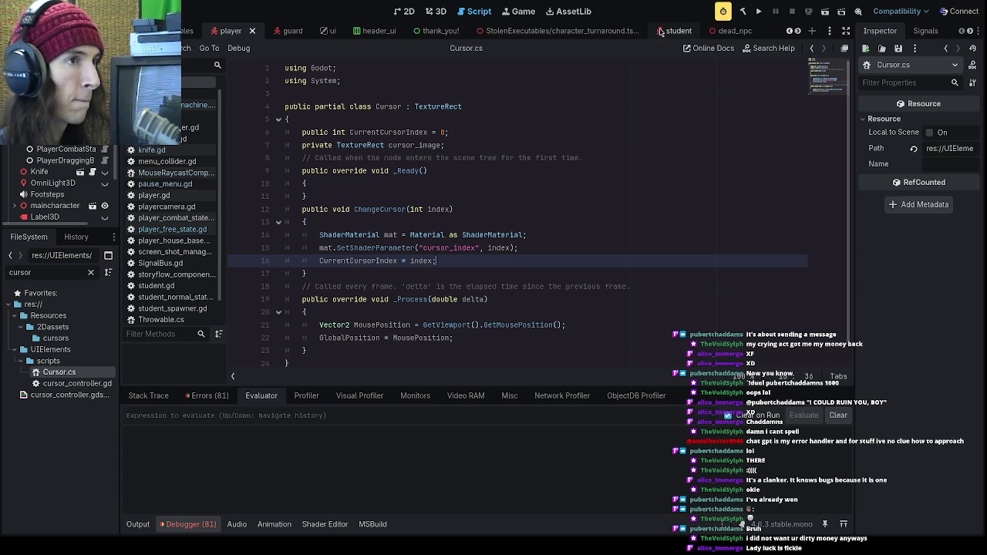
pyautogui.scroll(-5, 660, 30)
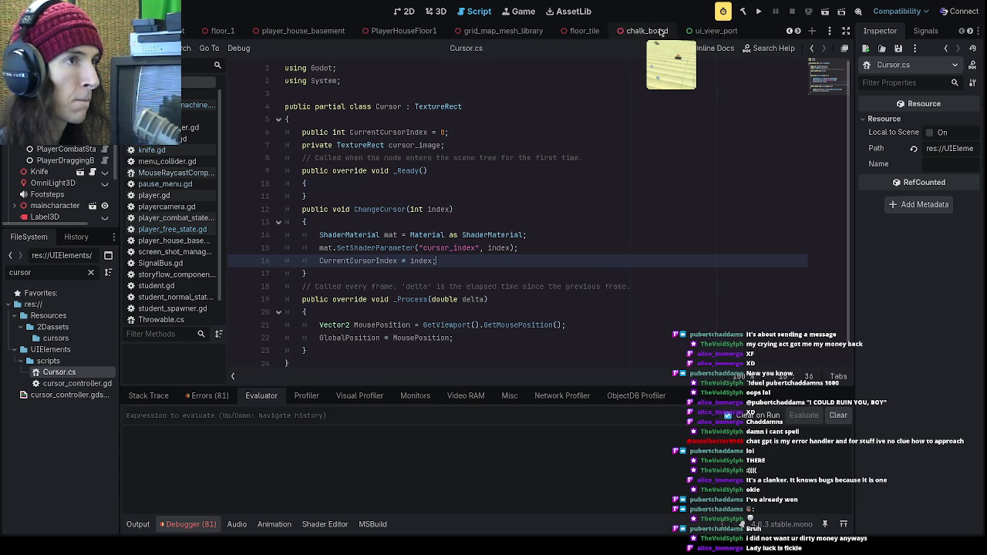
pyautogui.scroll(-5, 661, 31)
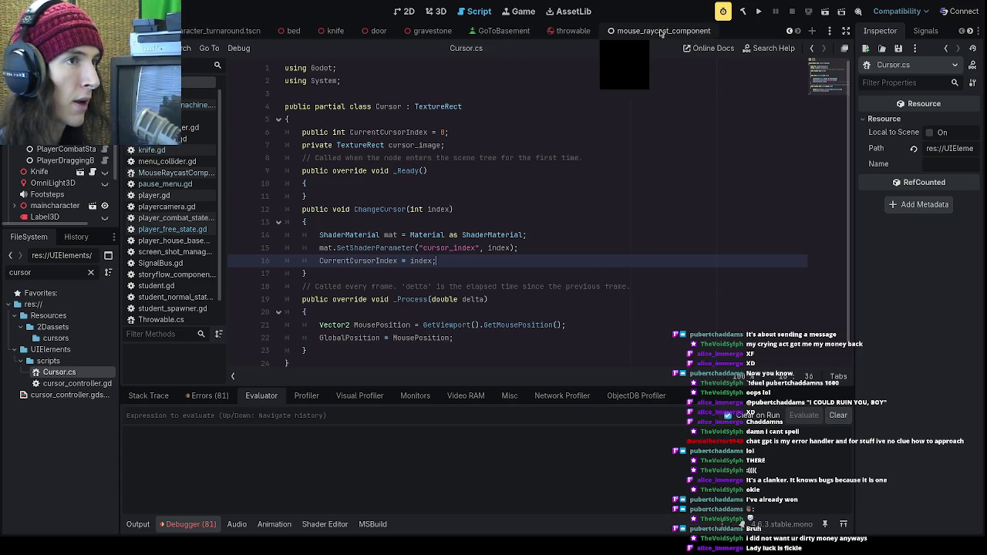
pyautogui.doubleClick(421, 263)
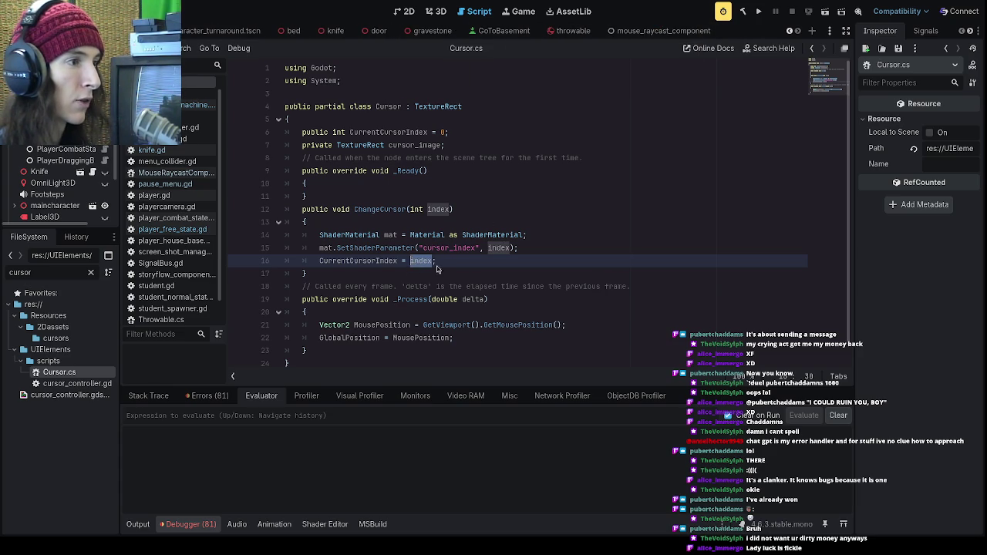
pyautogui.click(421, 269)
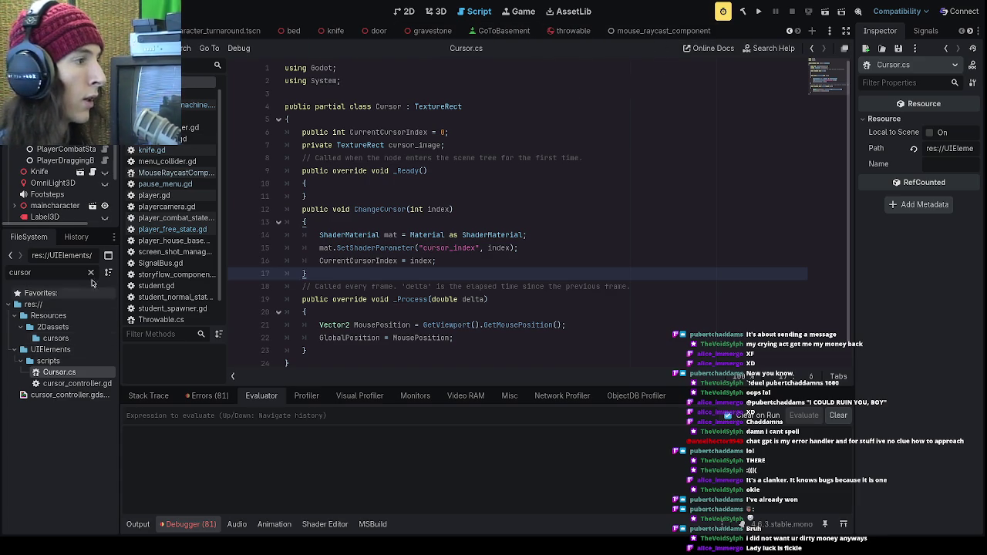
pyautogui.click(171, 230)
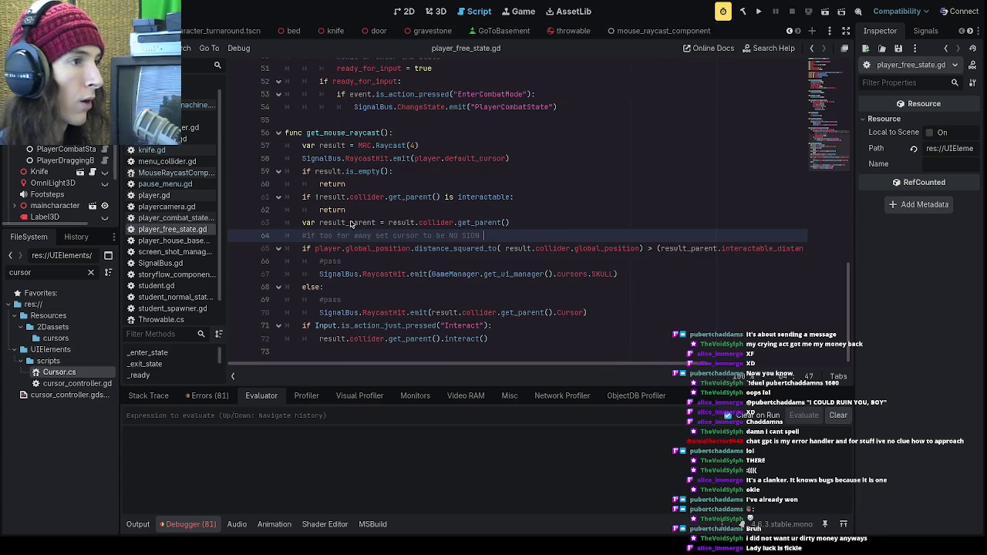
# - Copy the result_parent variable name from the line 63 assignment
pyautogui.moveTo(303, 225)
pyautogui.mouseDown()
pyautogui.moveTo(549, 227)
pyautogui.moveTo(429, 225)
pyautogui.mouseUp()
pyautogui.click(524, 229)
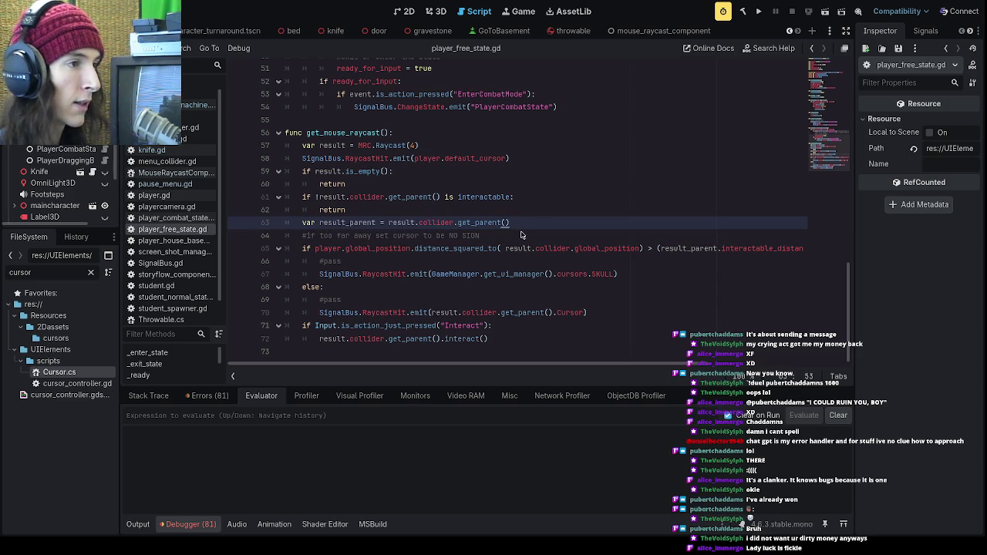
pyautogui.doubleClick(448, 226)
pyautogui.moveTo(457, 224)
pyautogui.mouseDown()
pyautogui.moveTo(510, 224)
pyautogui.moveTo(458, 224)
pyautogui.mouseUp()
pyautogui.click(510, 224)
pyautogui.click(514, 223)
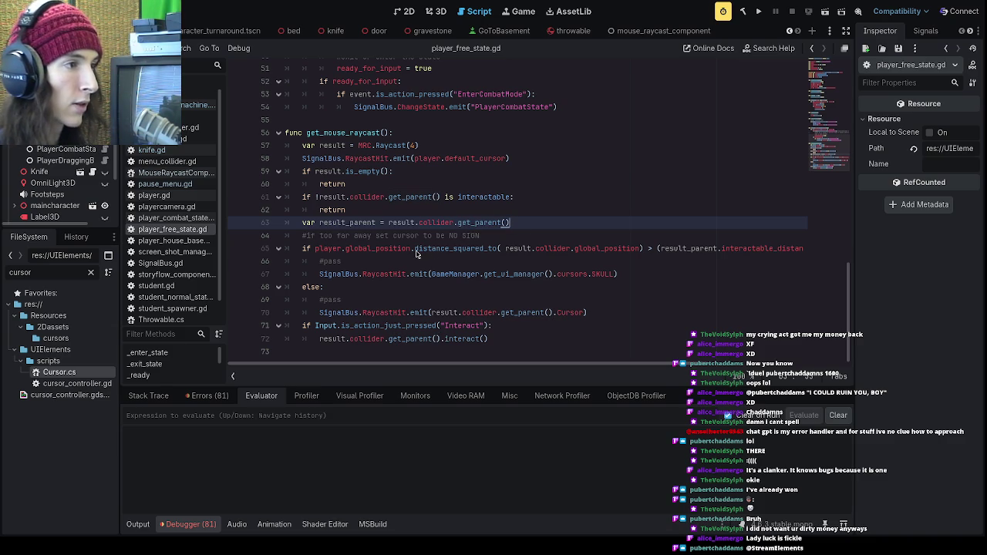
pyautogui.click(560, 285)
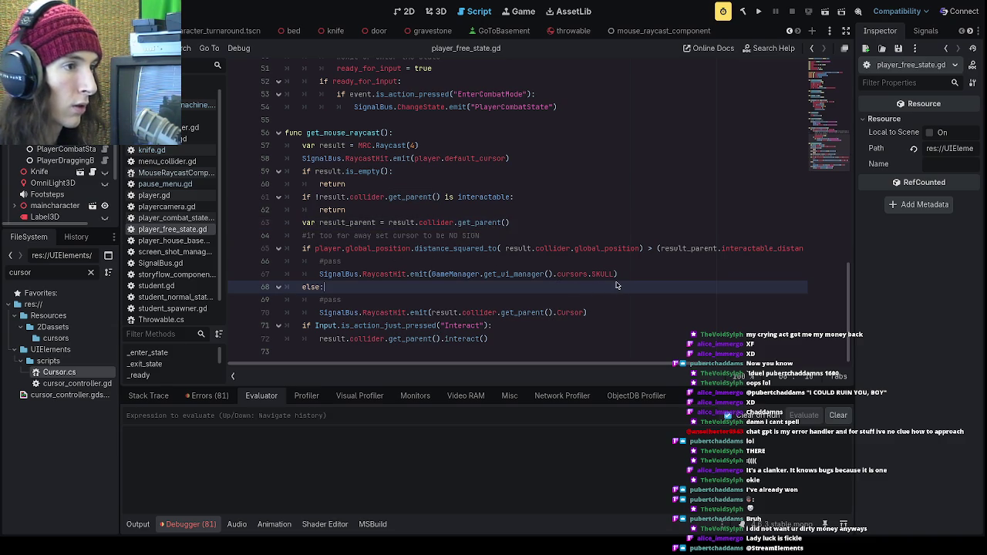
pyautogui.moveTo(456, 275)
pyautogui.mouseDown()
pyautogui.moveTo(432, 275)
pyautogui.moveTo(621, 274)
pyautogui.mouseUp()
pyautogui.click(470, 223)
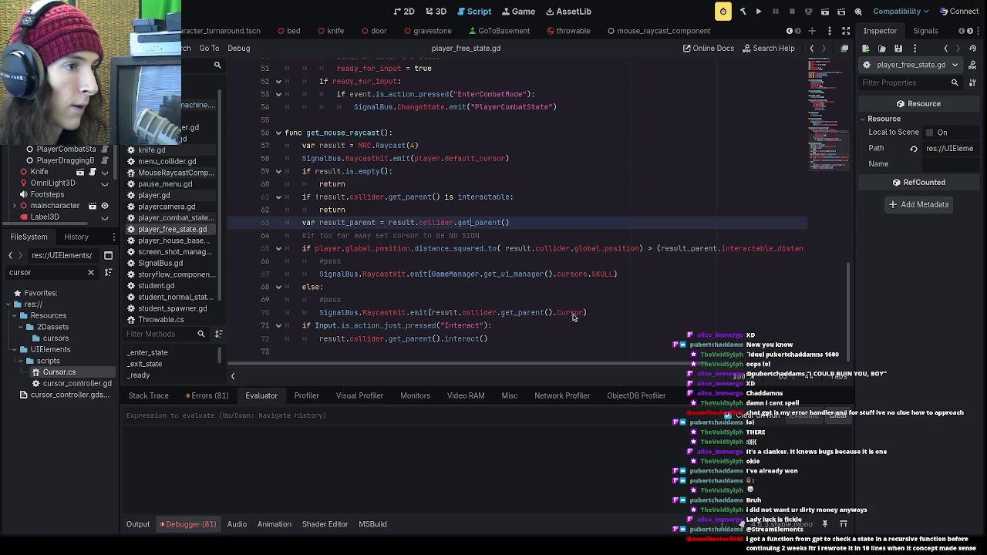
pyautogui.click(549, 313)
pyautogui.moveTo(553, 314); pyautogui.dragTo(433, 314)
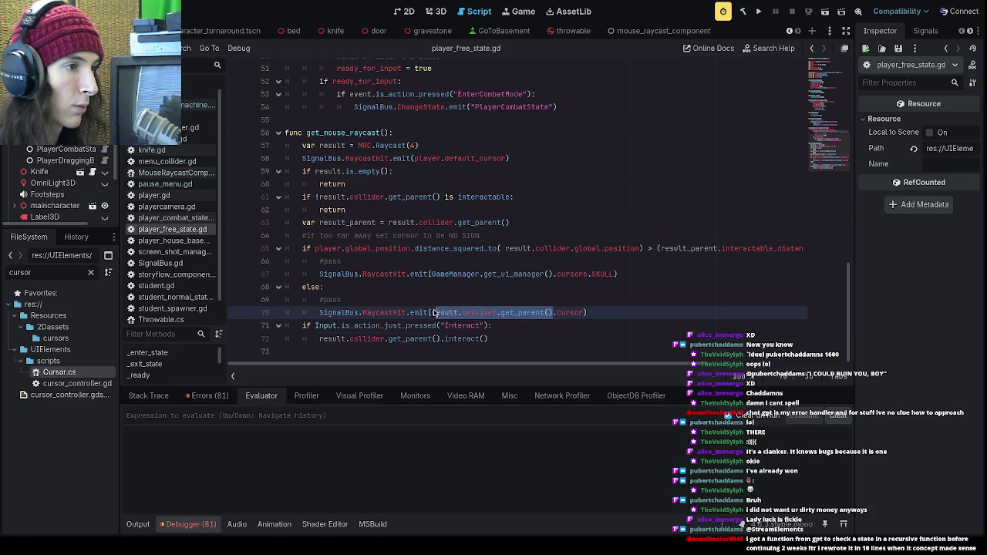
pyautogui.click(355, 222)
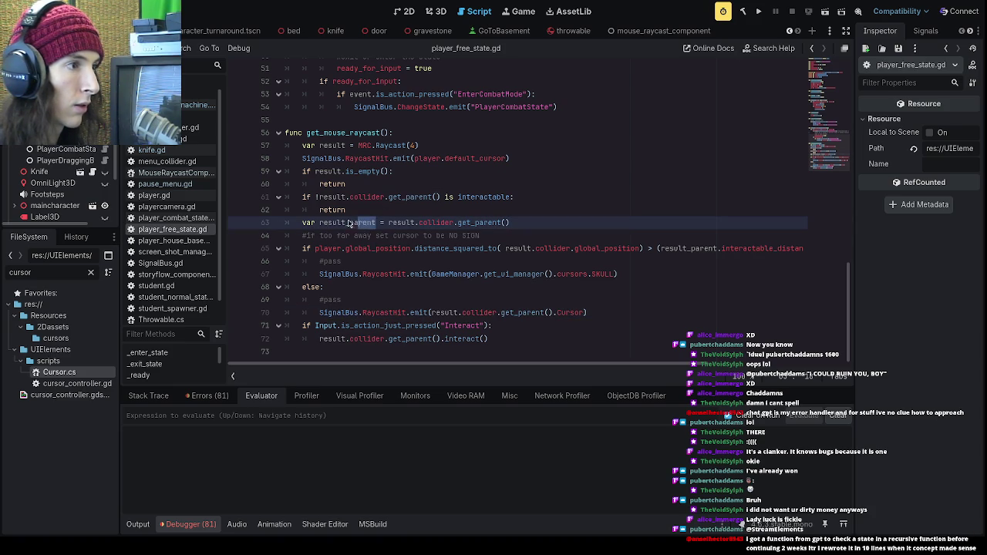
pyautogui.doubleClick(372, 223)
pyautogui.hotkey('ctrl', 'c')
# - Replace result.collider.get_parent() on line 70 with result_parent and capitalise the property as Cursor
pyautogui.click(529, 307)
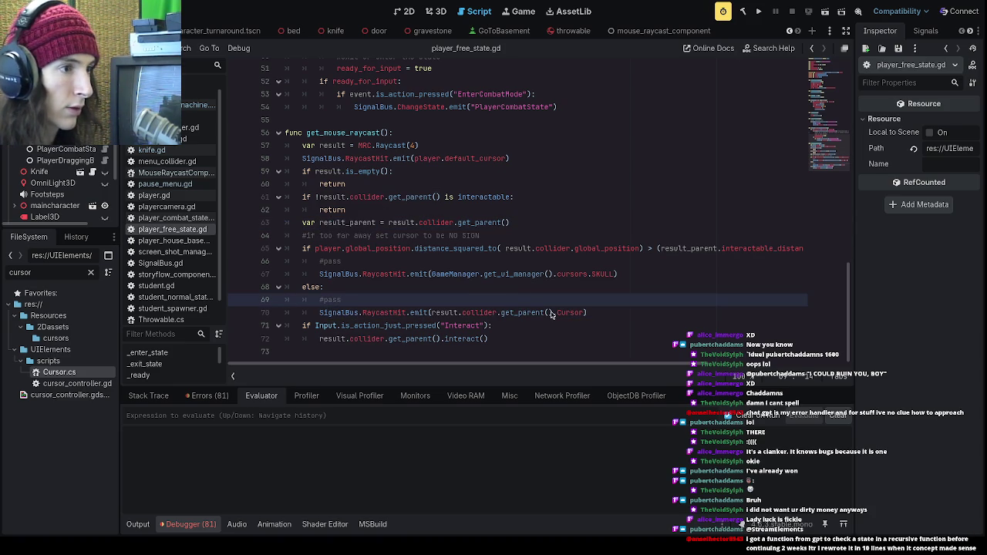
pyautogui.moveTo(554, 314); pyautogui.dragTo(432, 314)
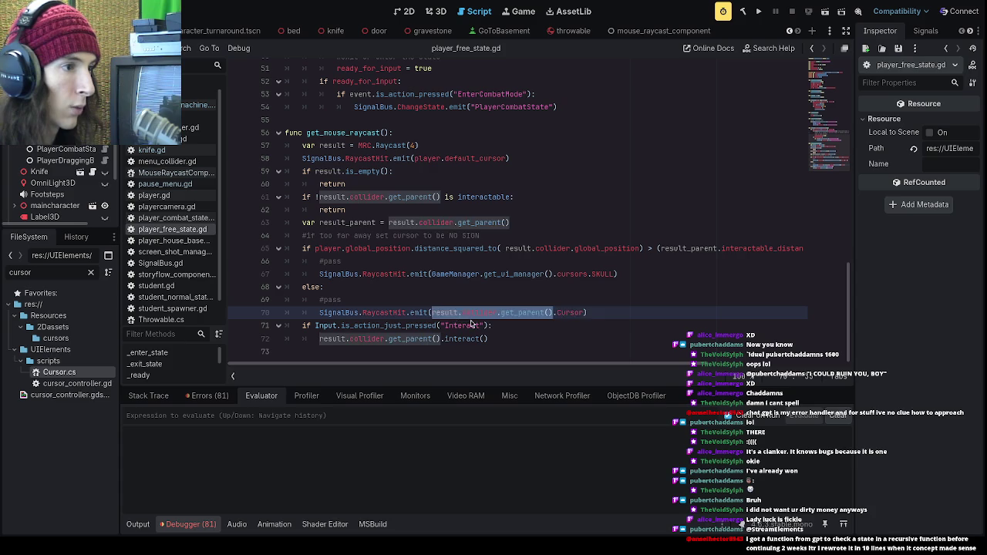
pyautogui.hotkey('ctrl', 'v')
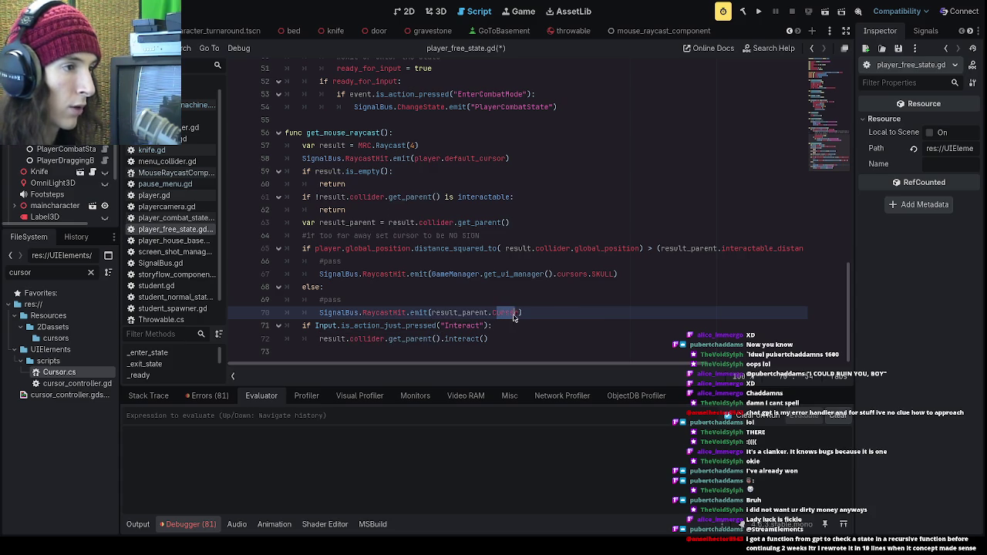
pyautogui.moveTo(521, 314); pyautogui.dragTo(489, 316)
pyautogui.write('Cursor')
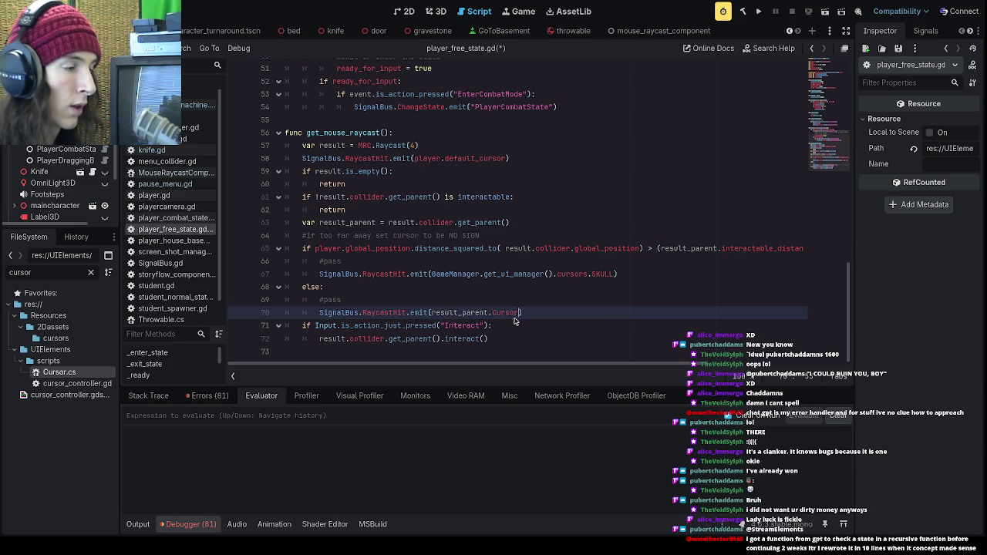
pyautogui.click(519, 324)
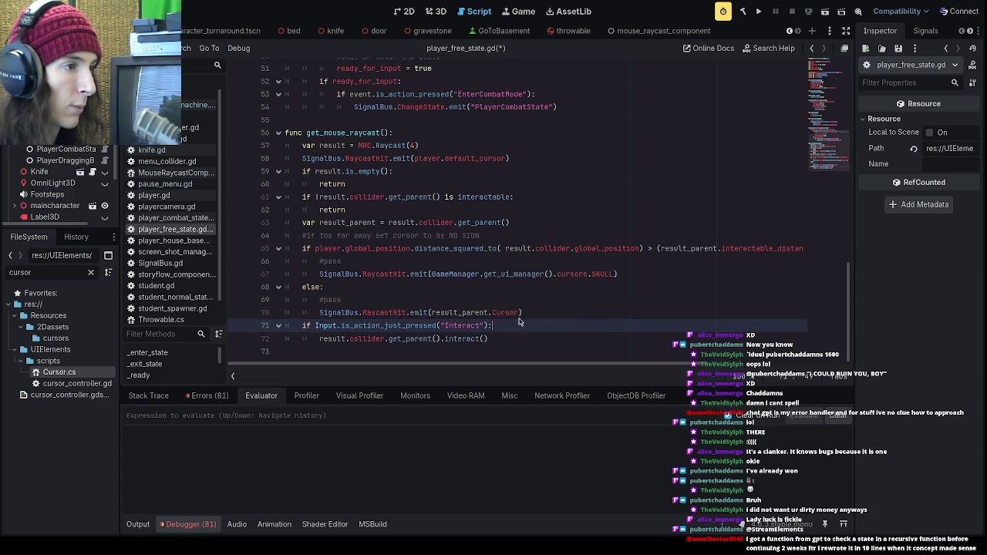
pyautogui.click(577, 275)
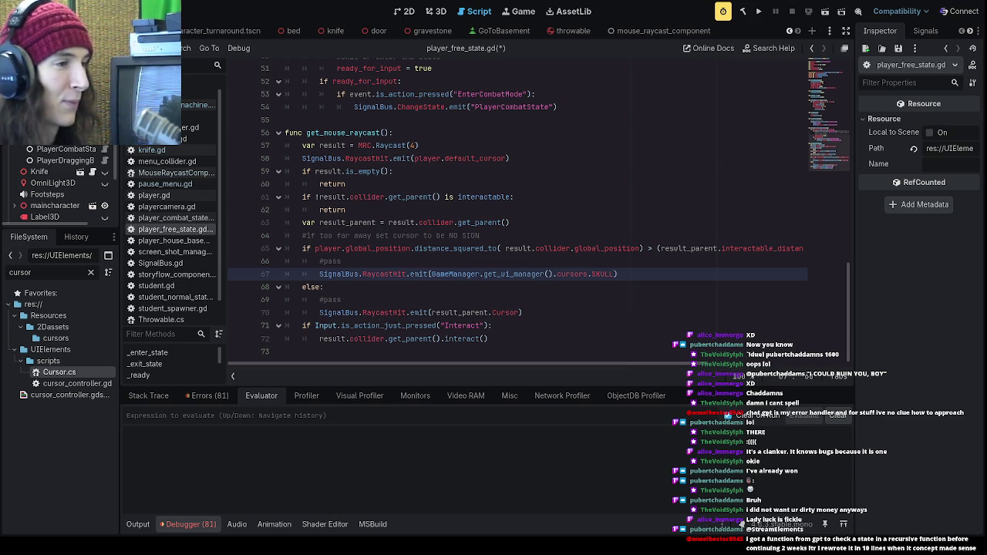
pyautogui.moveTo(557, 274); pyautogui.dragTo(599, 274)
pyautogui.click(613, 274)
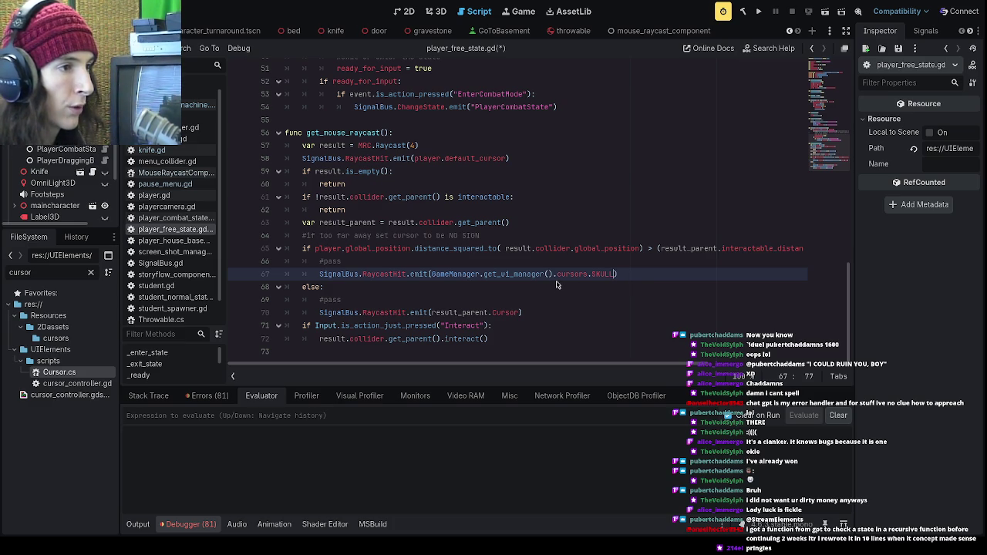
# - Copy the cursor_manager variable name from the declaration on line 10
pyautogui.scroll(2, 557, 286)
pyautogui.moveTo(586, 313); pyautogui.dragTo(451, 314)
pyautogui.scroll(15, 452, 314)
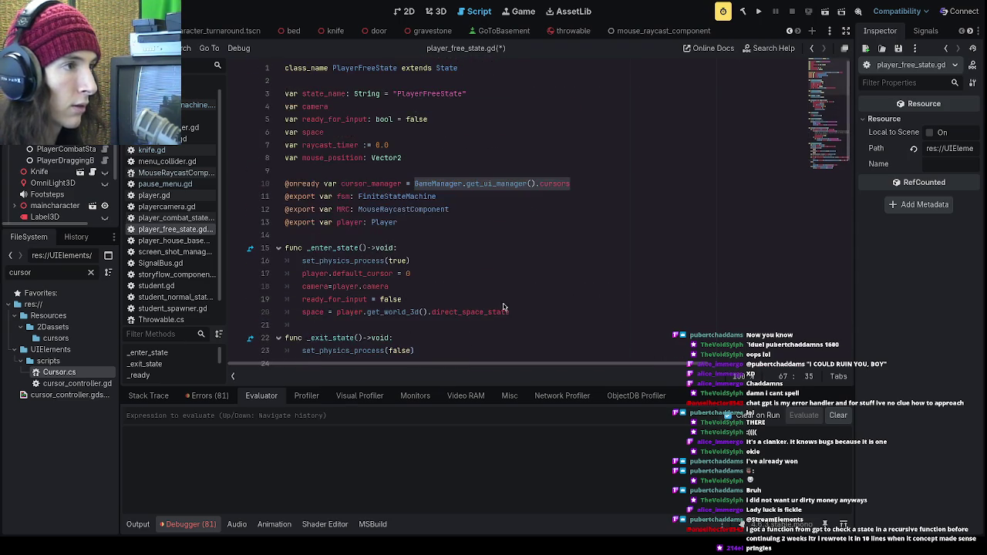
pyautogui.click(445, 197)
pyautogui.moveTo(403, 187)
pyautogui.mouseDown()
pyautogui.moveTo(332, 191)
pyautogui.moveTo(343, 191)
pyautogui.mouseUp()
pyautogui.hotkey('ctrl', 'c')
# - Paste cursor_manager over GameManager.get_ui_manager().cursors on line 67 so it emits cursor_manager.SKULL
pyautogui.scroll(-1, 324, 170)
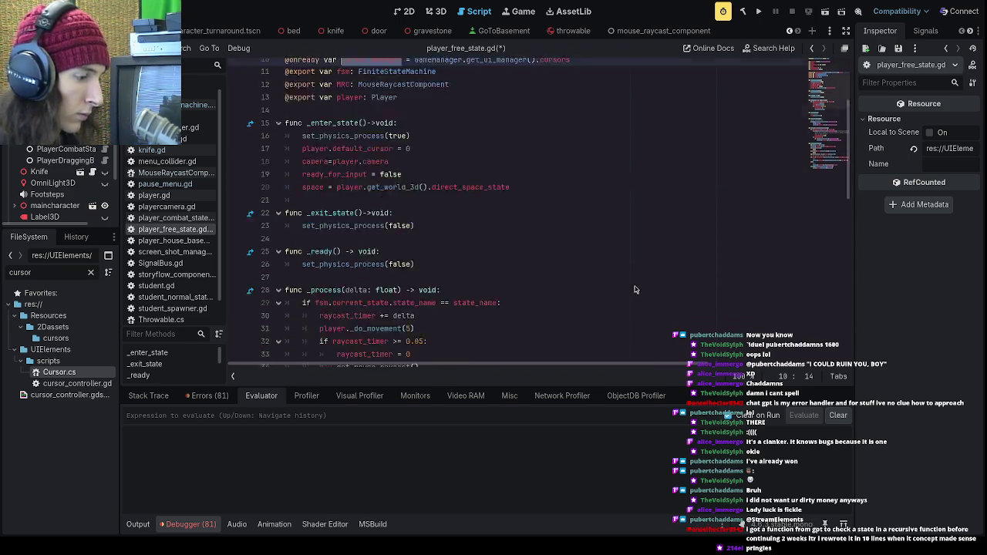
pyautogui.scroll(-15, 618, 254)
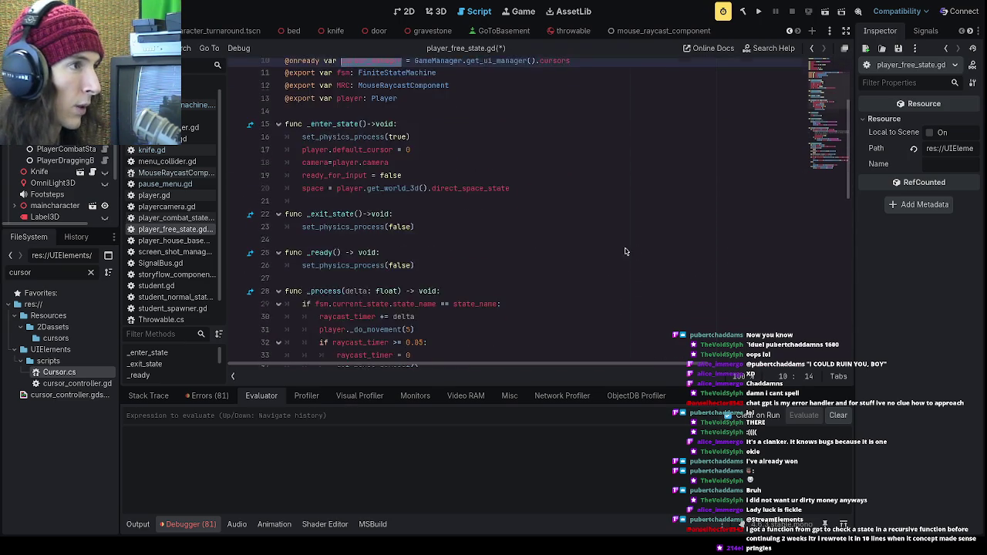
pyautogui.click(621, 300)
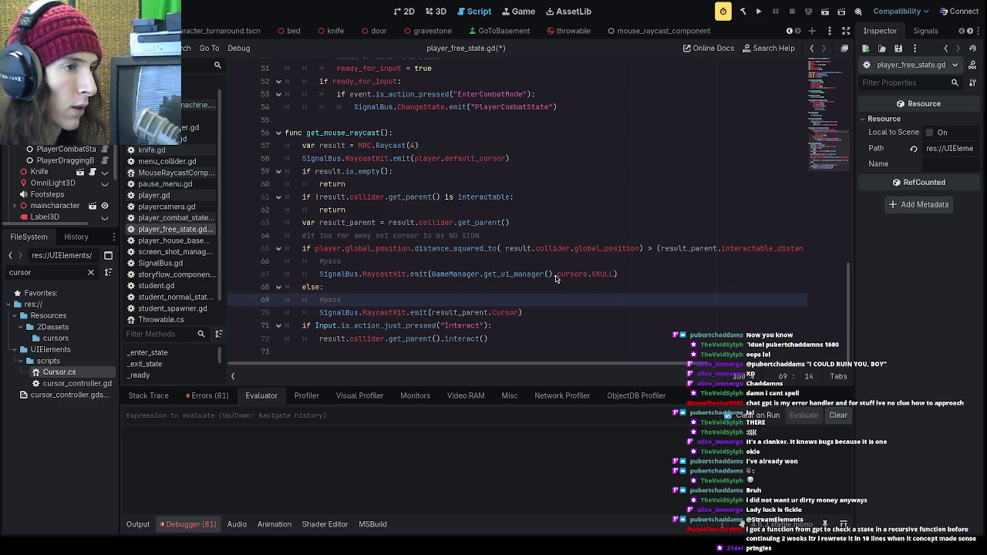
pyautogui.moveTo(586, 281); pyautogui.dragTo(432, 281)
pyautogui.hotkey('ctrl', 'v')
# - Select the #pass placeholder on line 66
pyautogui.click(498, 275)
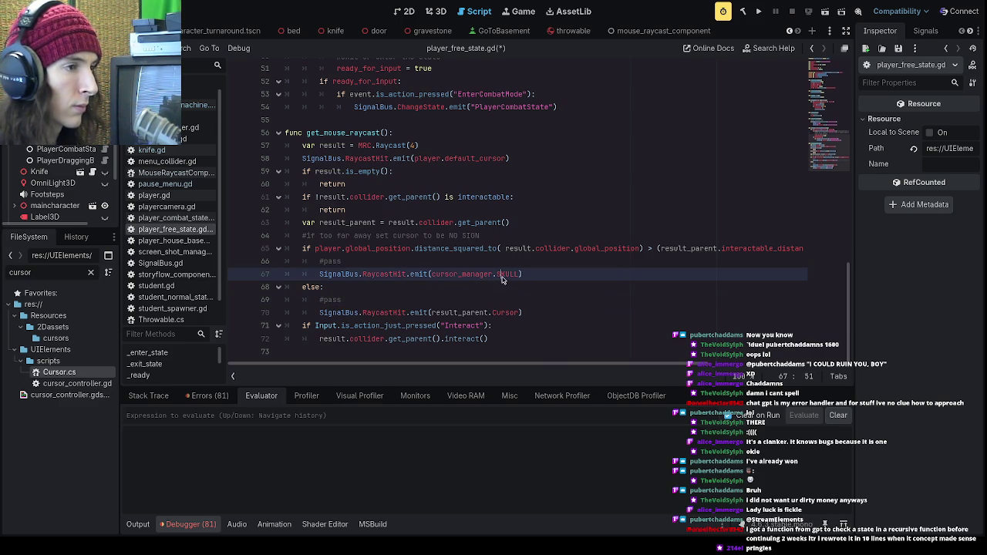
pyautogui.click(517, 290)
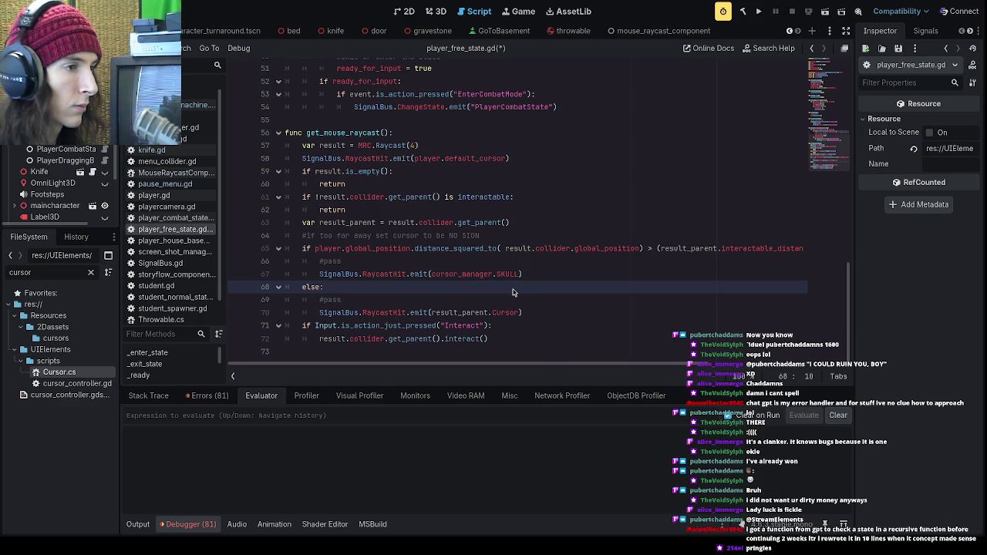
pyautogui.click(438, 278)
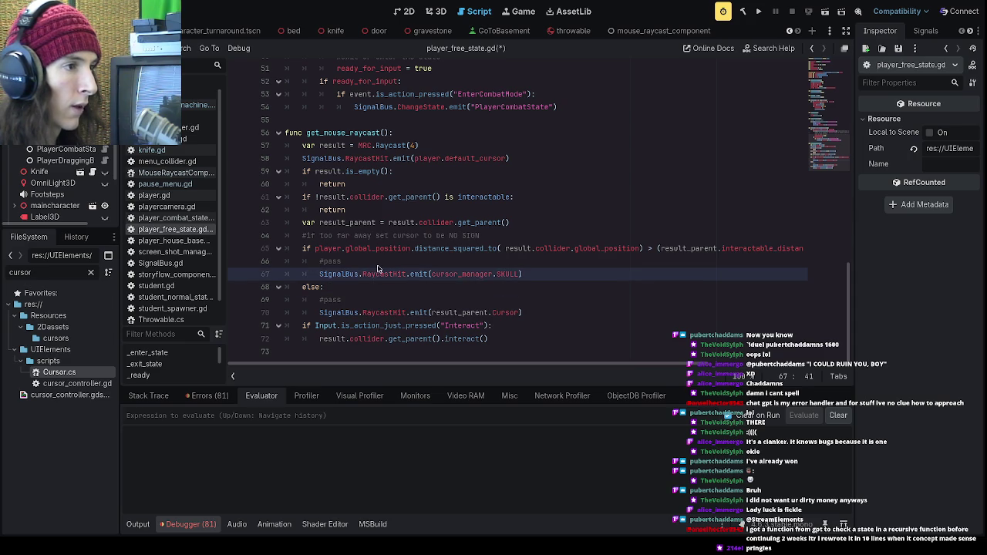
pyautogui.click(378, 265)
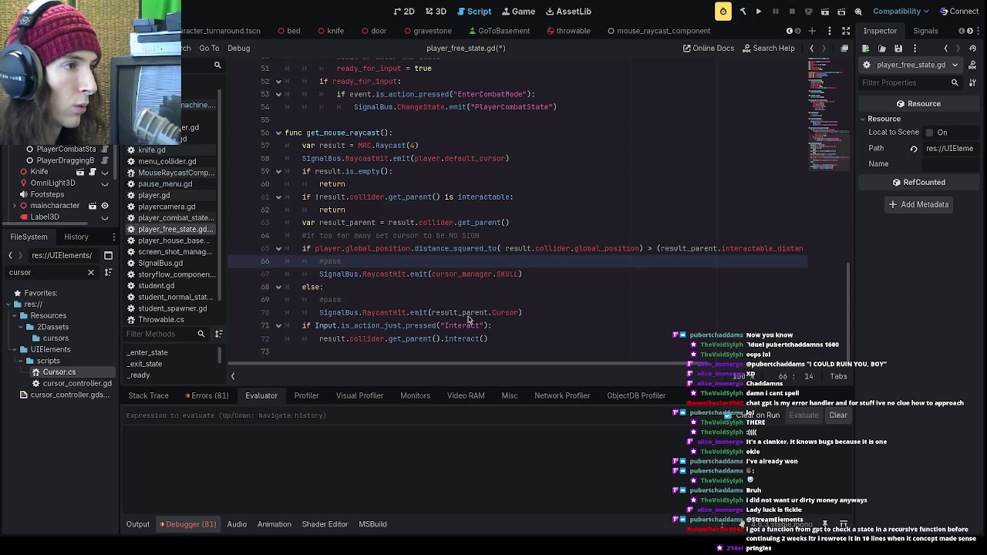
pyautogui.moveTo(342, 262); pyautogui.dragTo(319, 266)
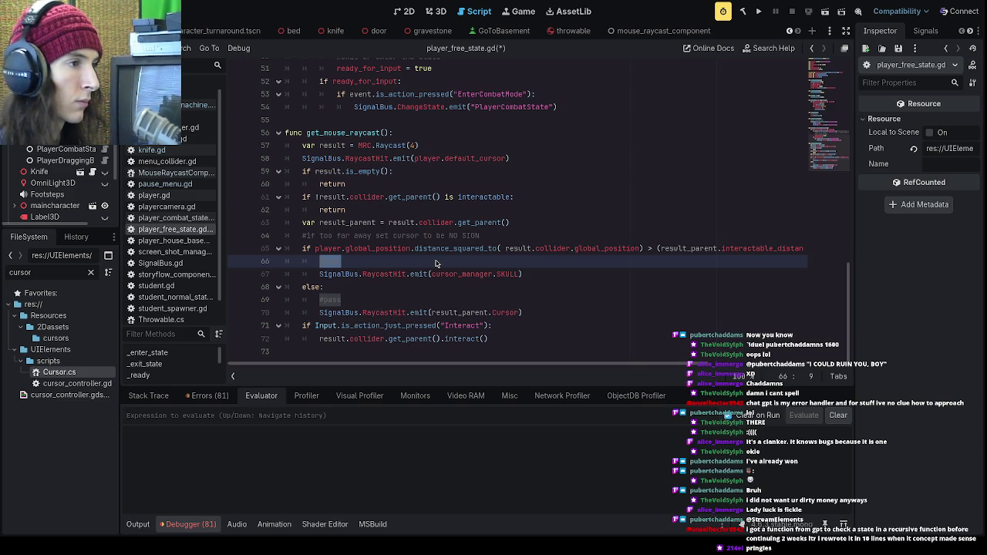
# - Replace #pass on line 66 with 'if' and review the declarations at the top of the script
pyautogui.write('if')
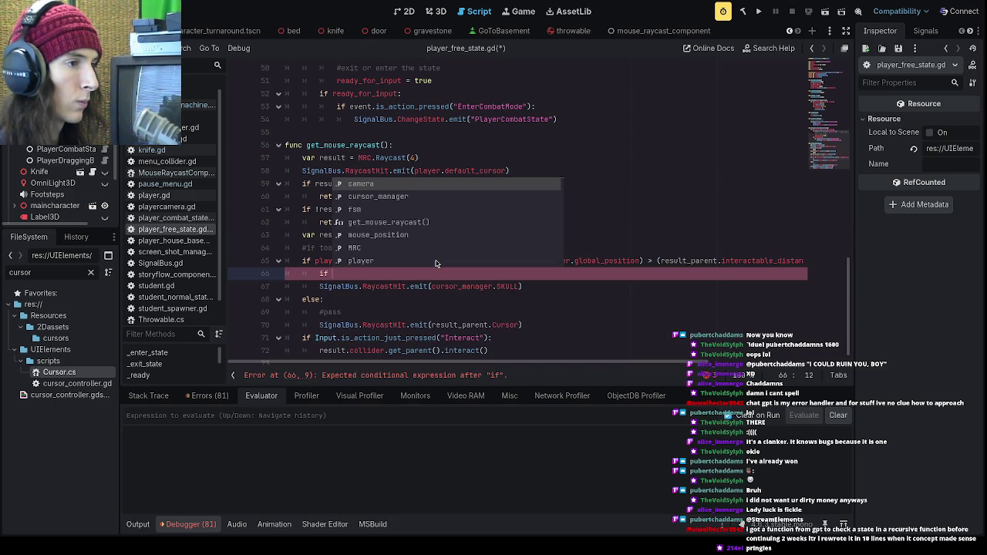
pyautogui.click(463, 93)
pyautogui.scroll(15, 556, 155)
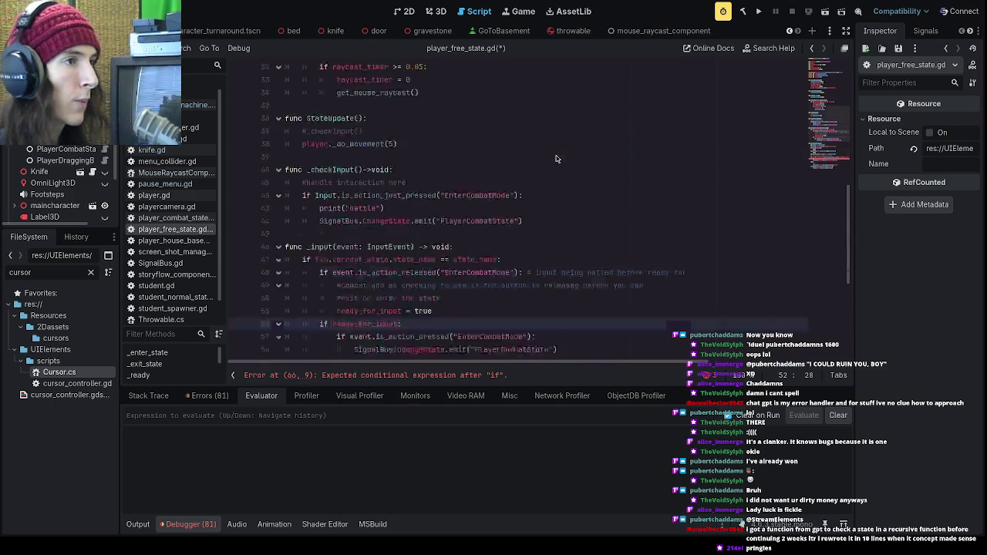
pyautogui.click(432, 135)
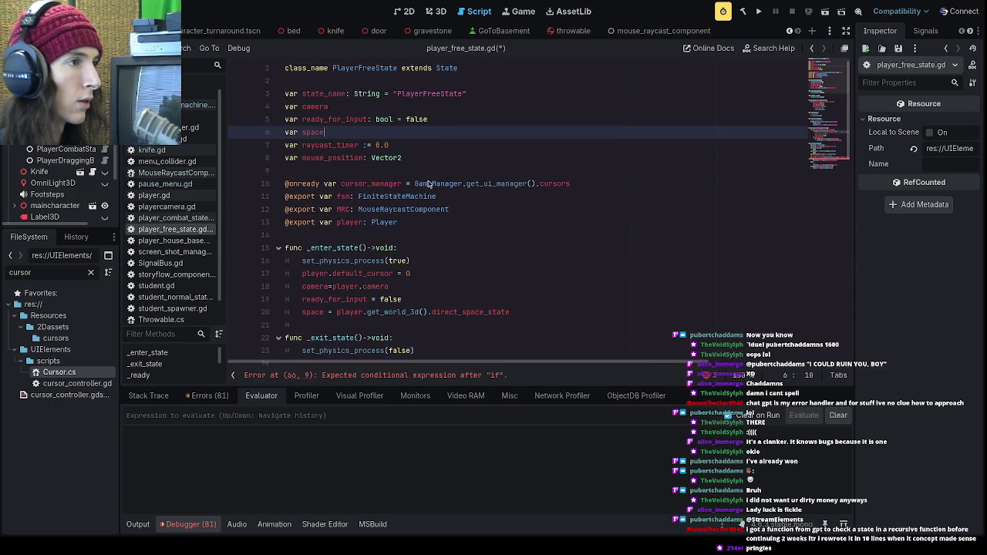
pyautogui.click(544, 187)
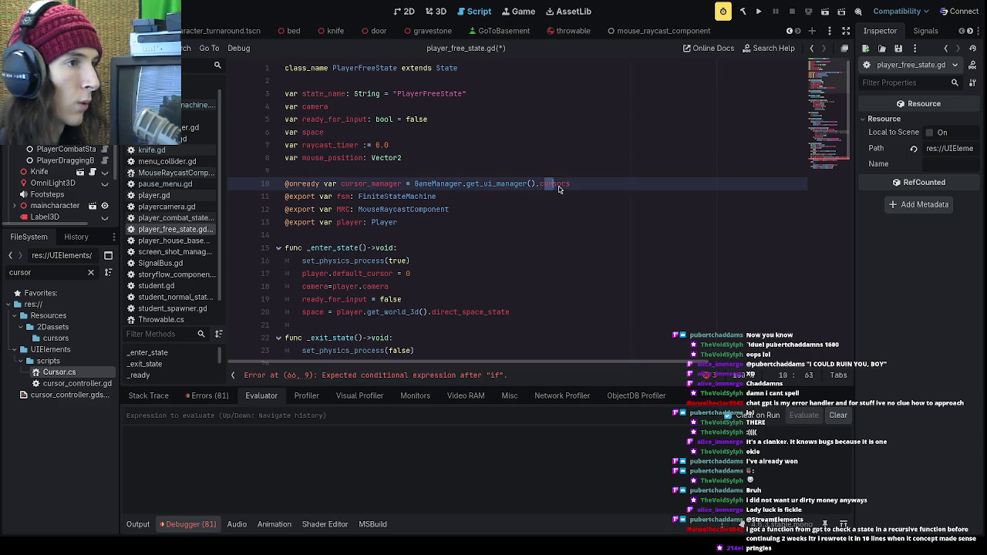
pyautogui.click(572, 194)
pyautogui.scroll(-15, 569, 194)
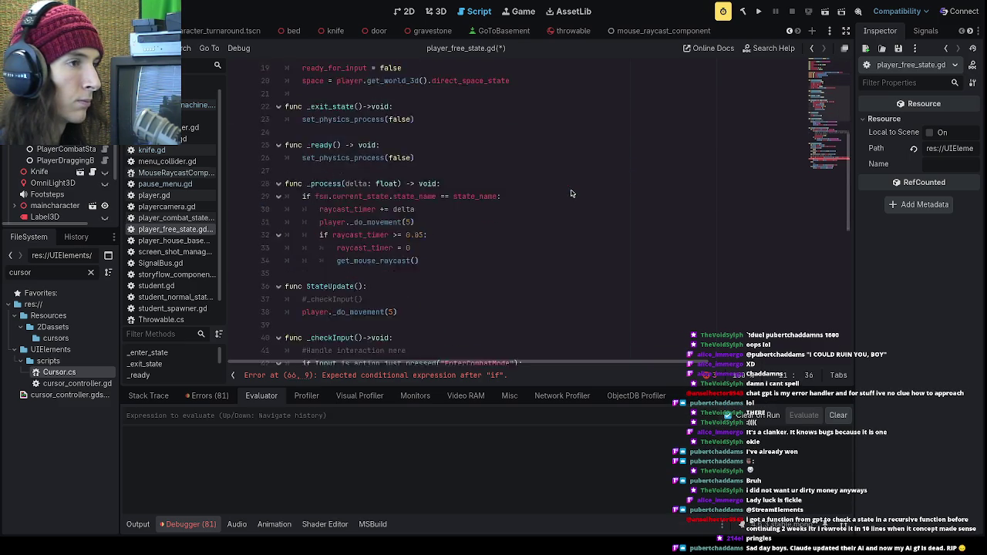
pyautogui.scroll(15, 567, 195)
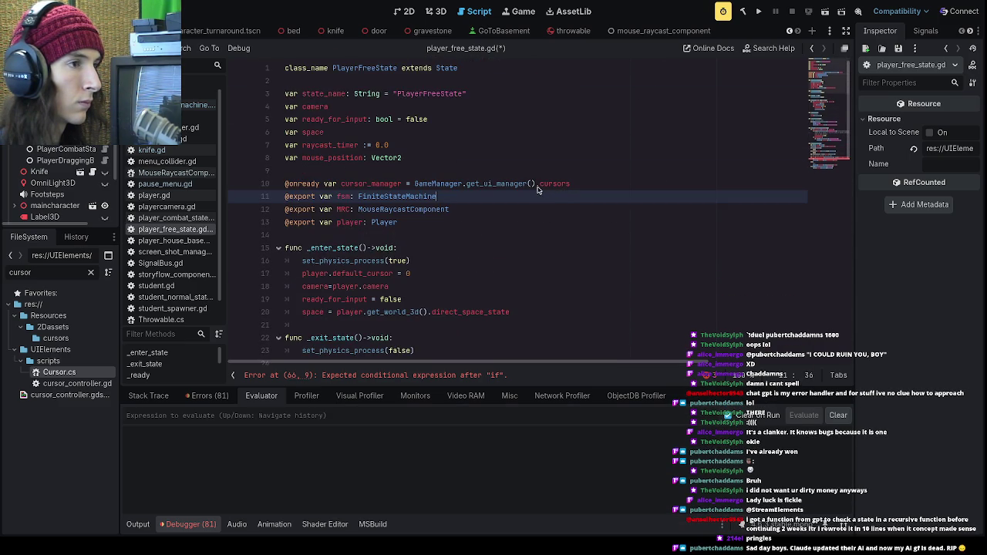
pyautogui.click(538, 189)
pyautogui.click(582, 186)
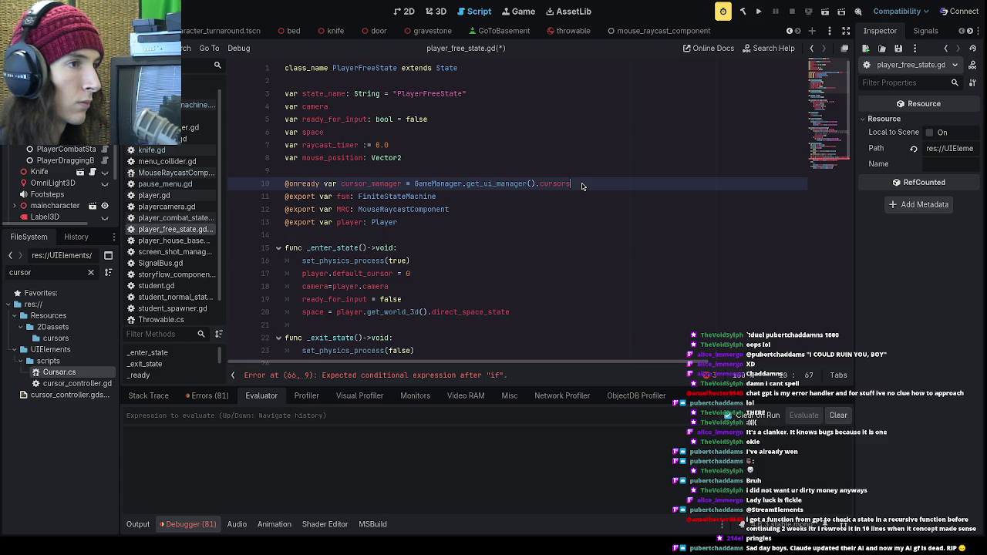
pyautogui.press('Return')
pyautogui.write('@onready var ')
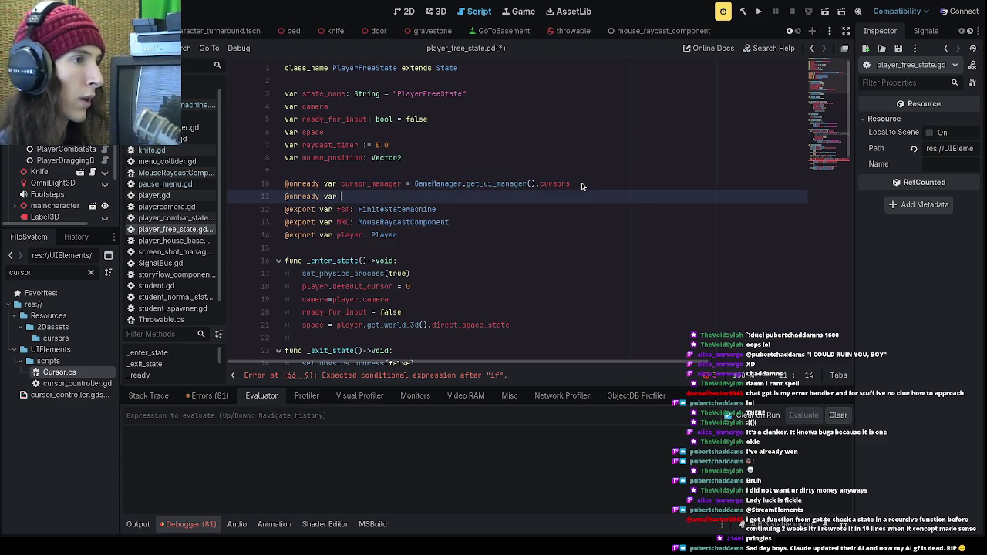
pyautogui.write('ui_manager = ')
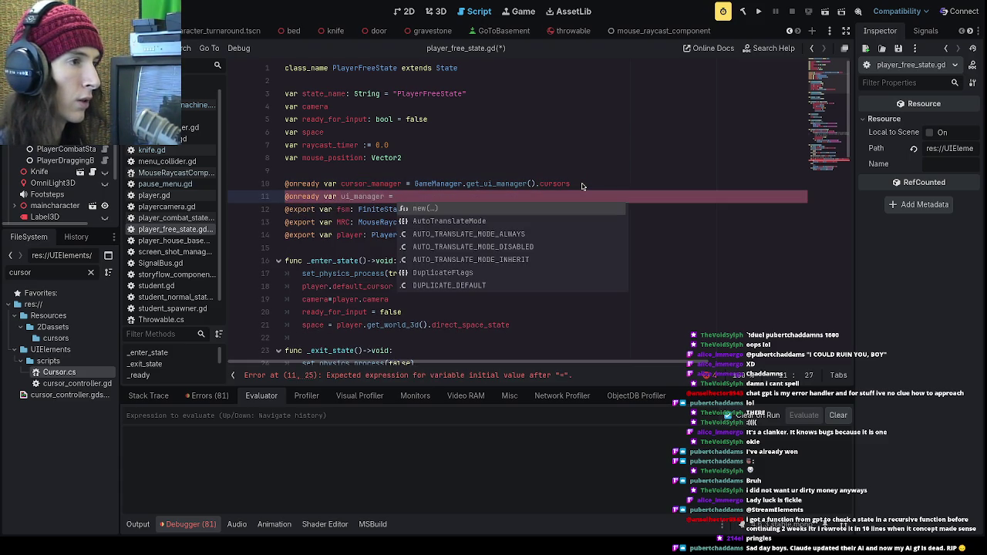
pyautogui.write('GameManager.')
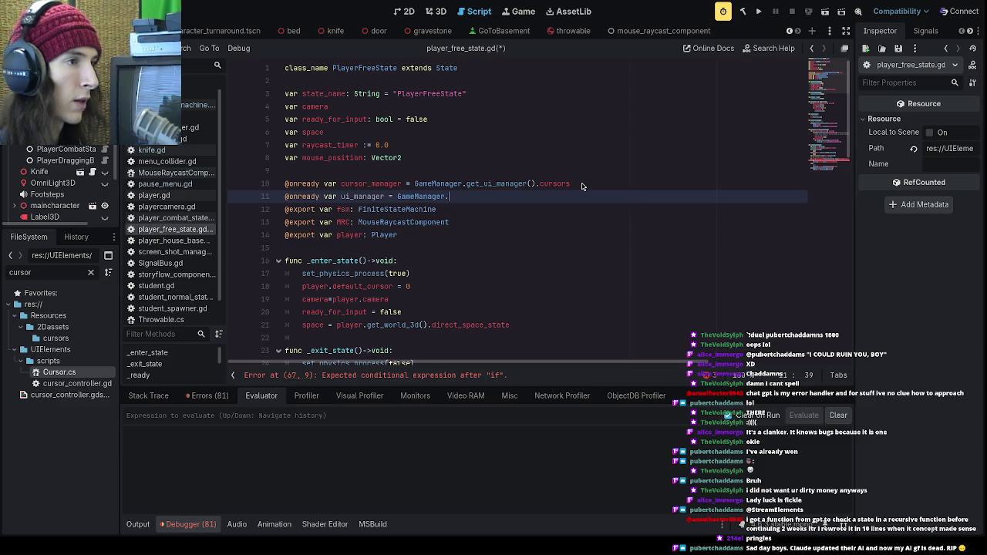
pyautogui.write('get_')
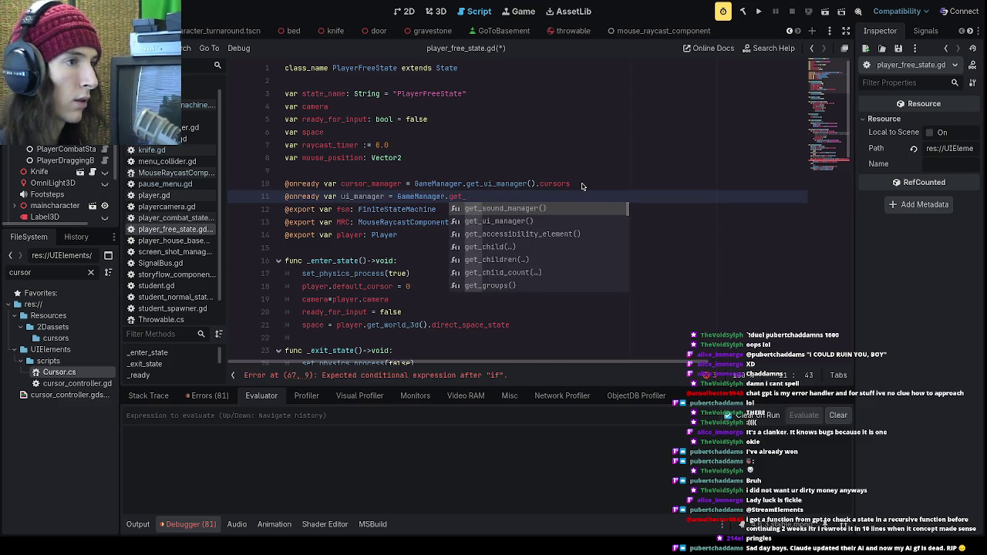
pyautogui.press('Down')
pyautogui.press('Return')
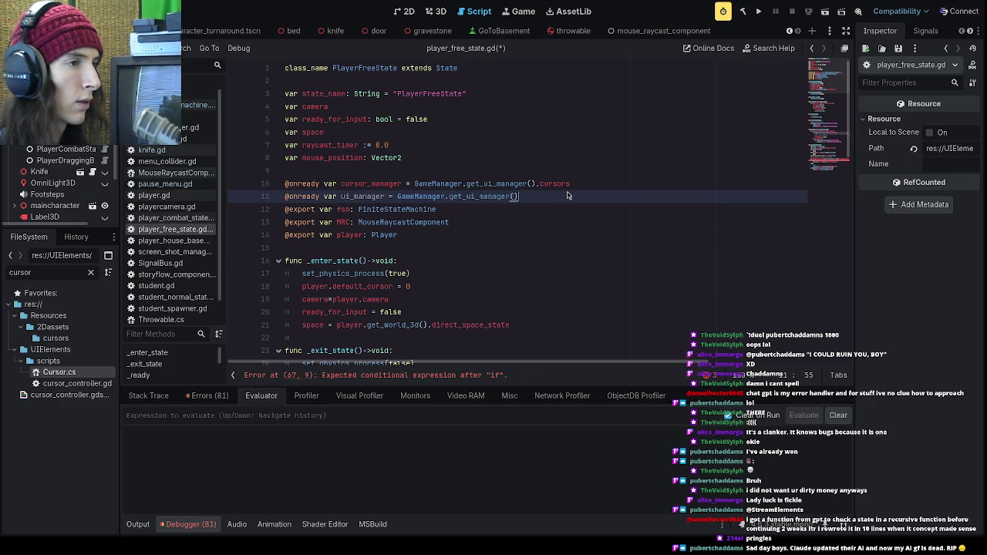
# - Filter FileSystem by 'ui', open ui.tscn, and inspect the Cursor node and UIManager.gd's cursor variable
pyautogui.click(93, 275)
pyautogui.click(93, 276)
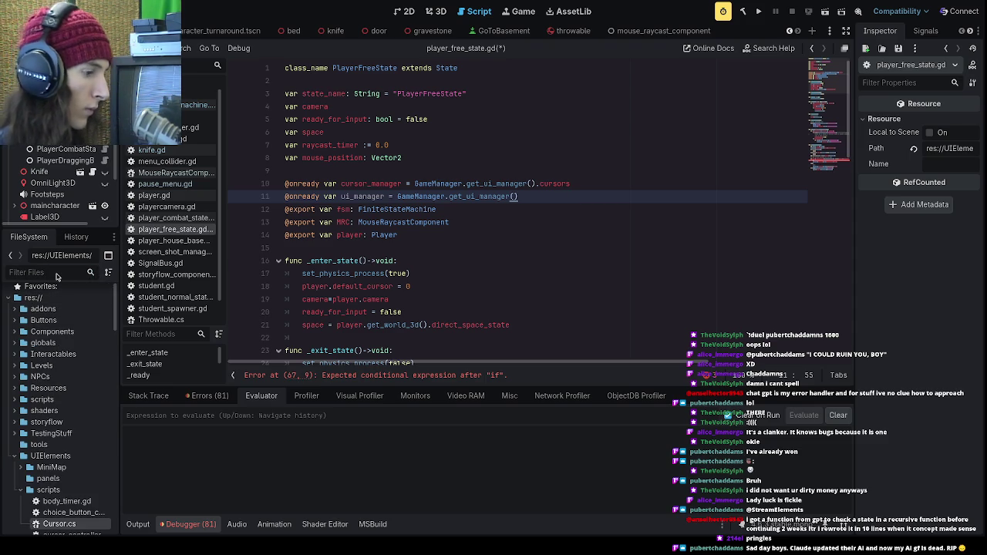
pyautogui.write('ui')
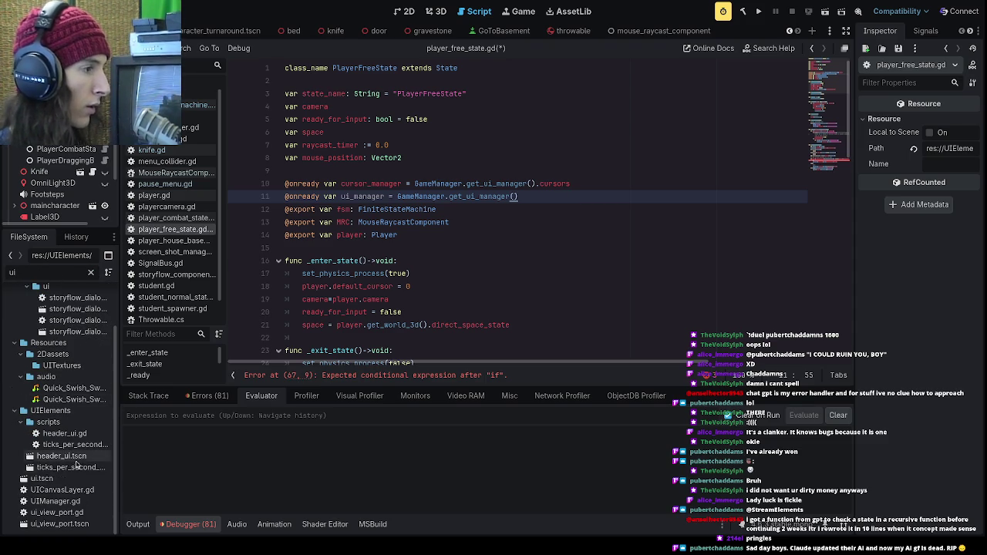
pyautogui.doubleClick(42, 478)
pyautogui.click(52, 173)
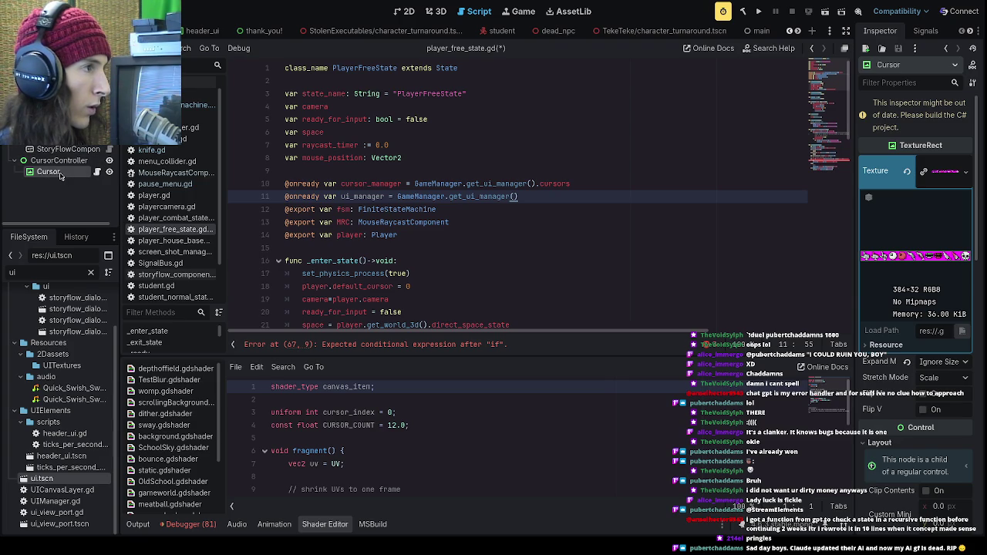
pyautogui.keyDown('ctrl'); pyautogui.click(548, 183); pyautogui.keyUp('ctrl')
pyautogui.scroll(10, 445, 147)
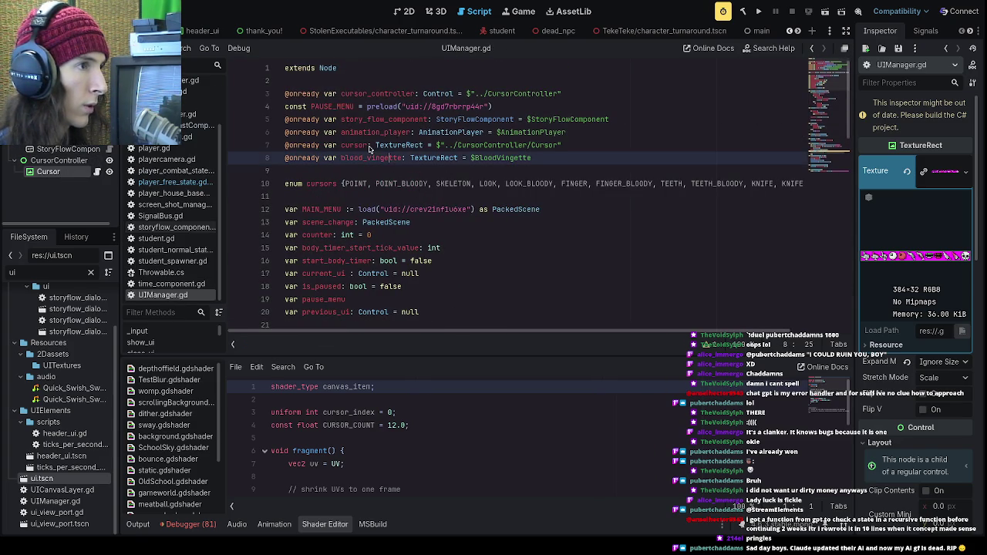
pyautogui.doubleClick(355, 146)
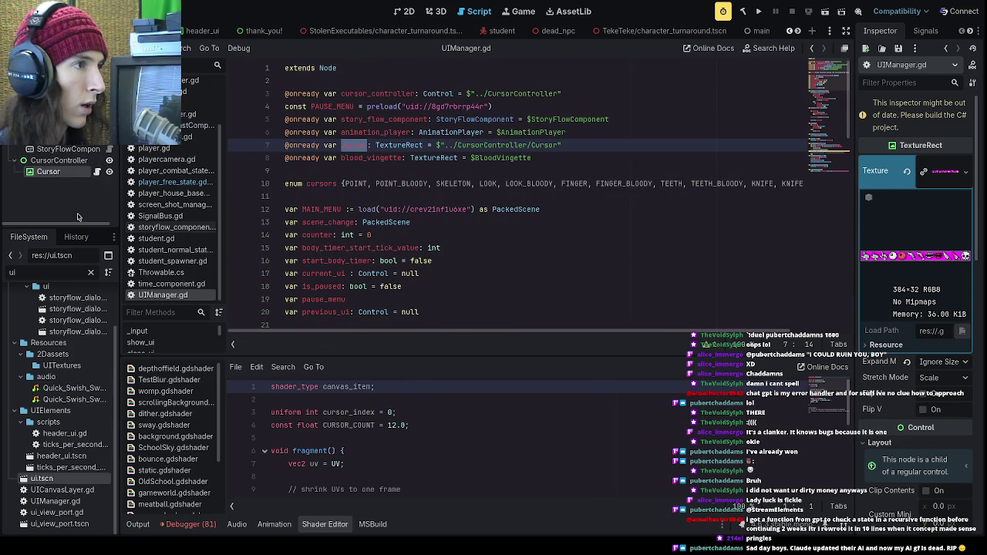
# - Back in player_free_state.gd, append '.cursor' to the end of line 11
pyautogui.click(92, 274)
pyautogui.click(171, 182)
pyautogui.click(542, 196)
pyautogui.write('.cursor')
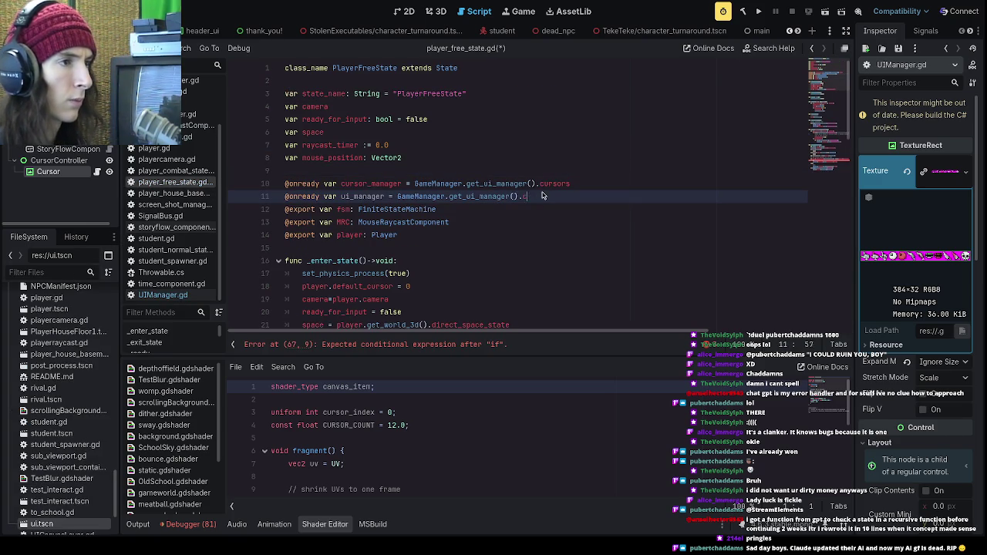
# - Rename ui_manager on line 11 to UI_cursor and add the comment '#the cursor'
pyautogui.moveTo(384, 196); pyautogui.dragTo(340, 205)
pyautogui.write('UI_cursor')
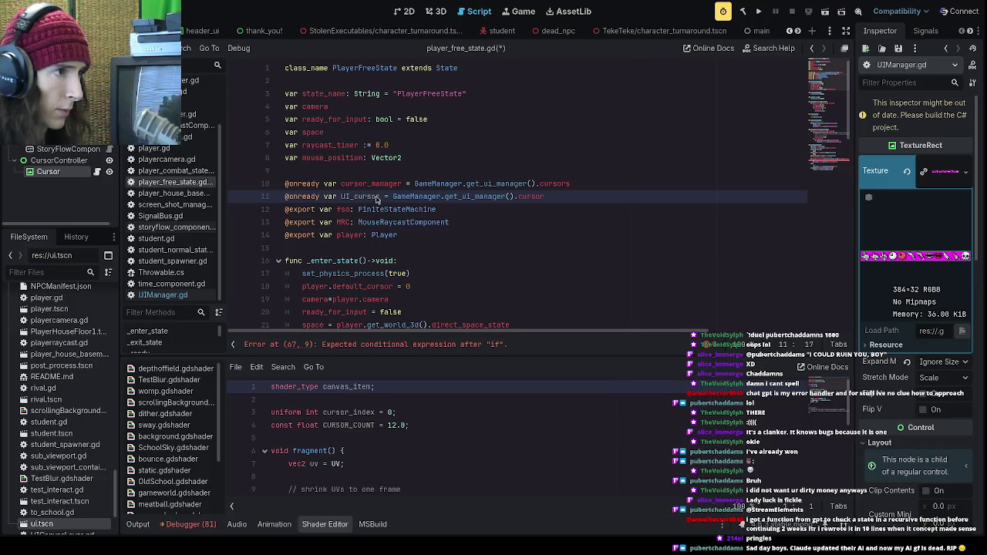
pyautogui.click(561, 196)
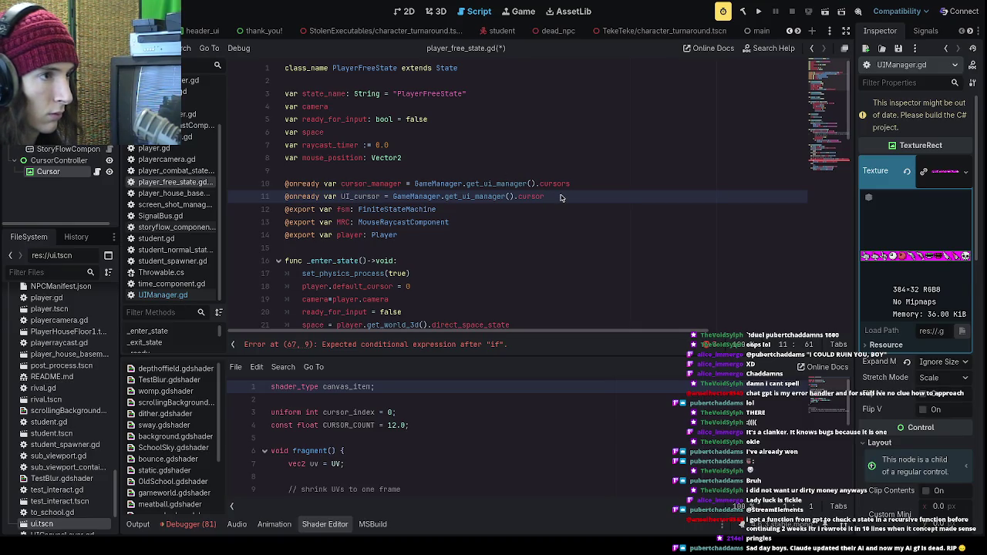
pyautogui.write(' #')
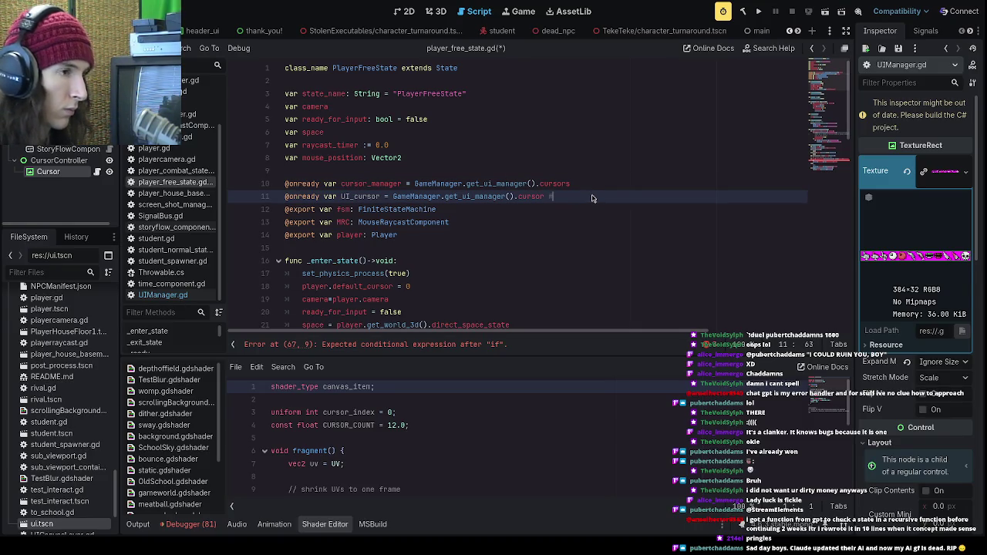
pyautogui.write('the cursor')
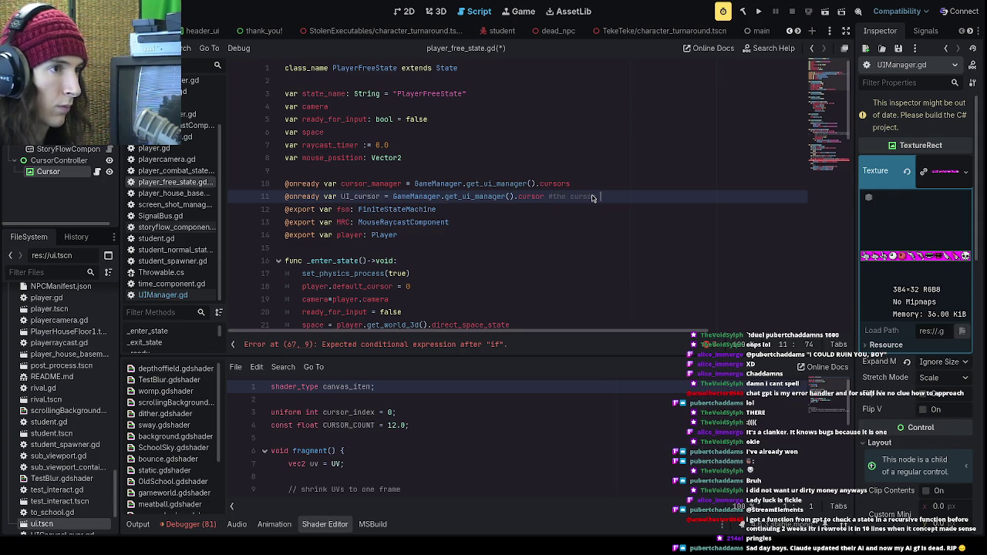
# - Add the comment '# The enum of cursor types' to line 10
pyautogui.press('Up')
pyautogui.press('Down')
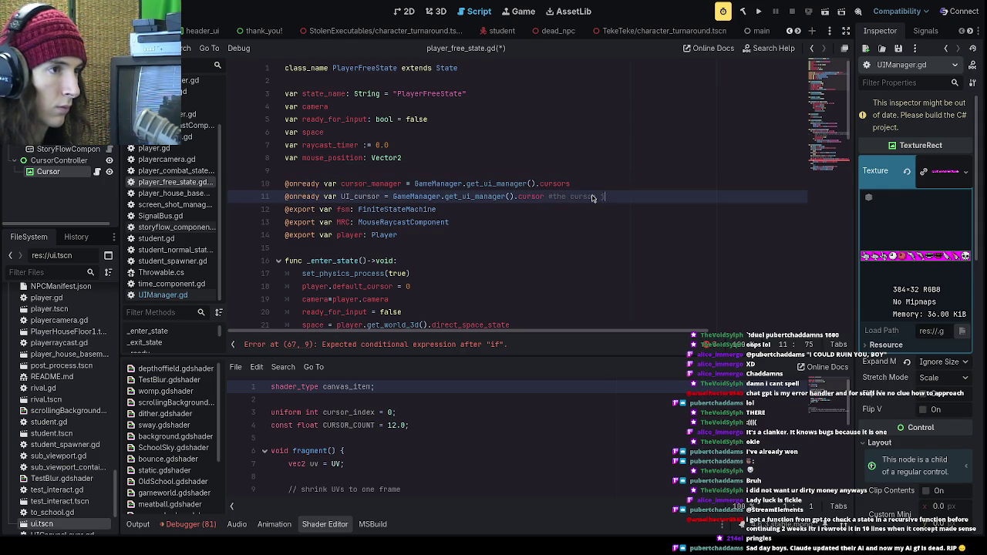
pyautogui.press('Up')
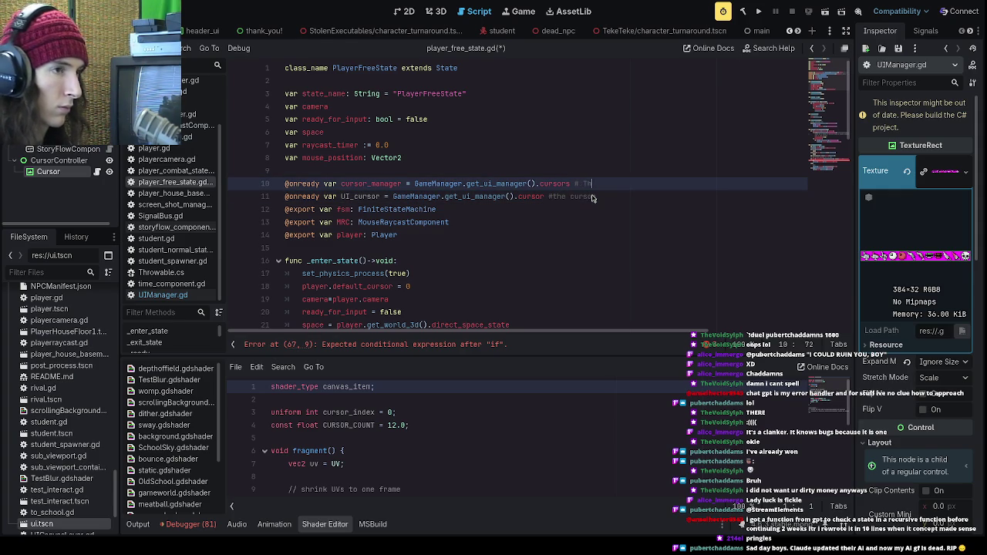
pyautogui.write('of cursor types')
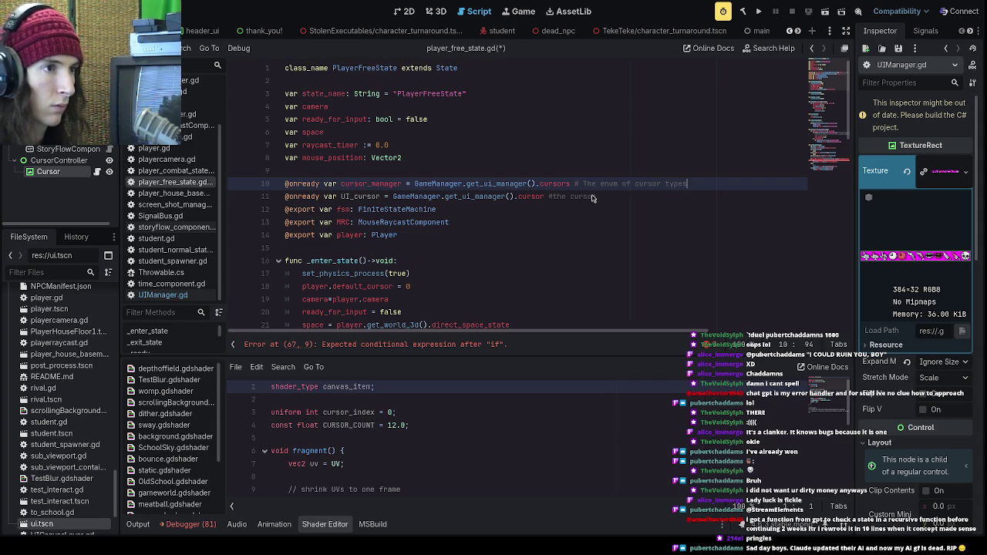
pyautogui.scroll(-6, 607, 199)
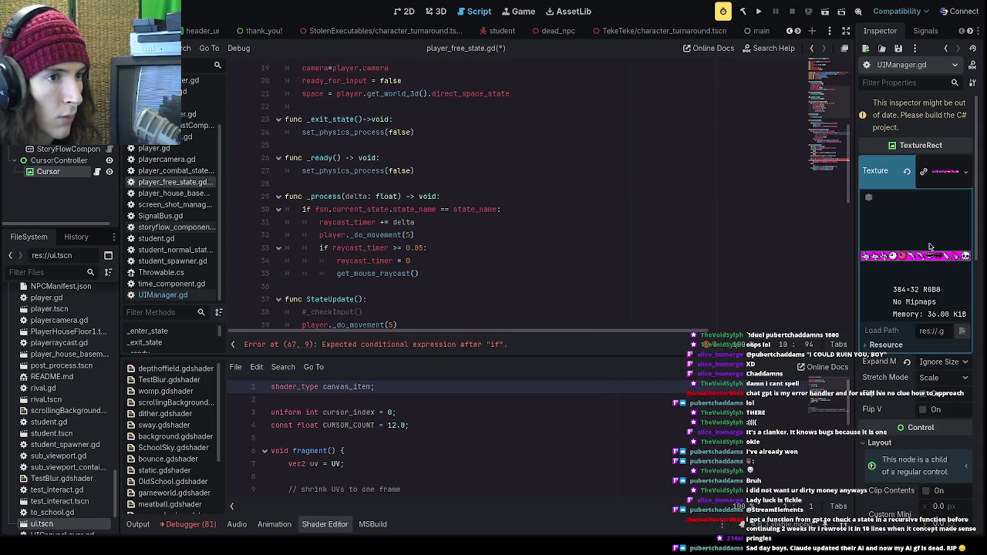
# - Delete the stray unfinished 'if' line in get_mouse_raycast
pyautogui.scroll(-12, 790, 276)
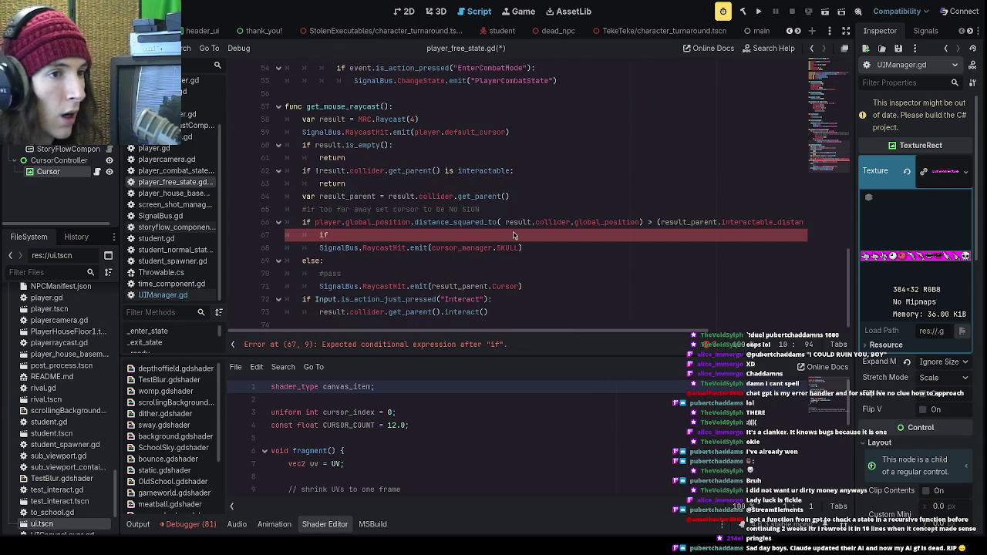
pyautogui.click(469, 238)
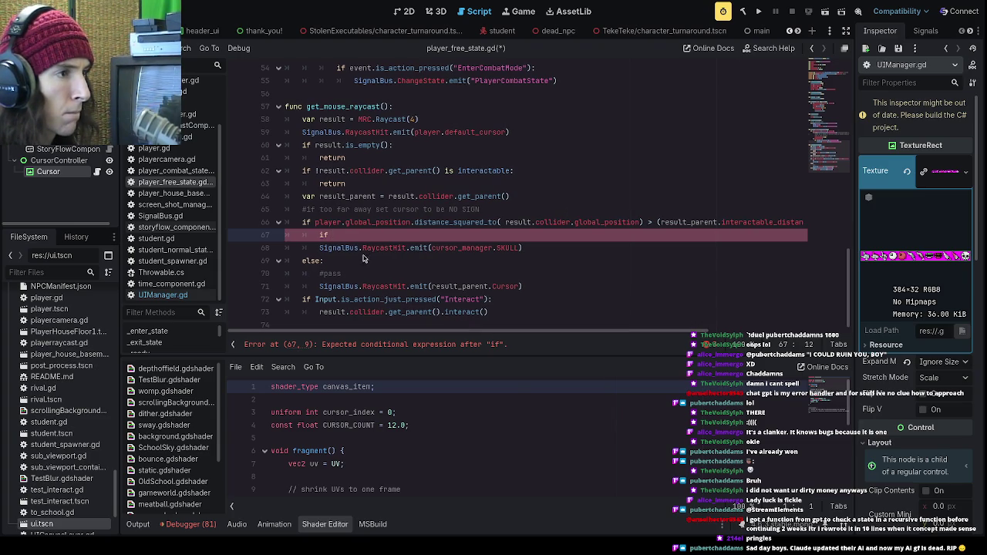
pyautogui.moveTo(333, 231); pyautogui.dragTo(276, 235)
pyautogui.press('BackSpace')
pyautogui.press('BackSpace')
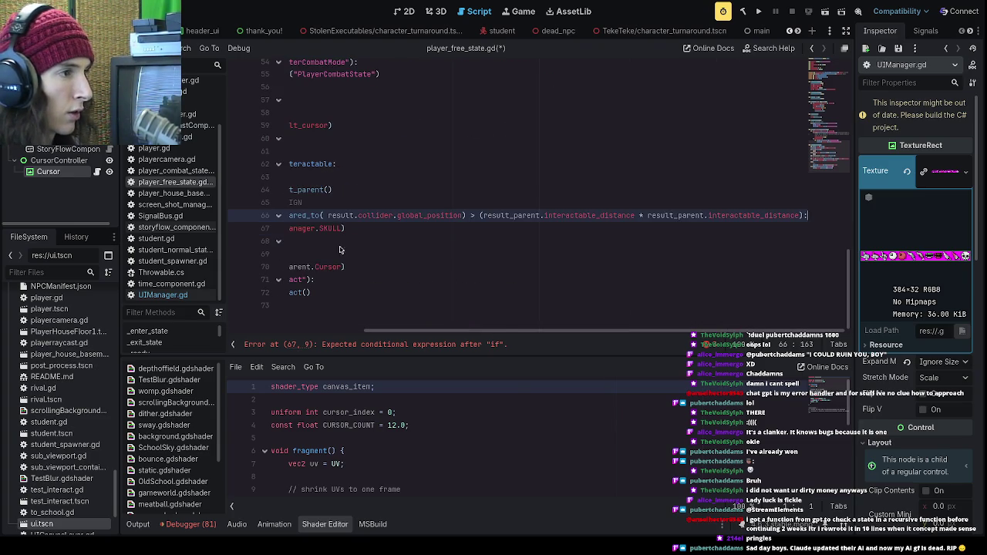
pyautogui.hscroll(-5, 425, 341)
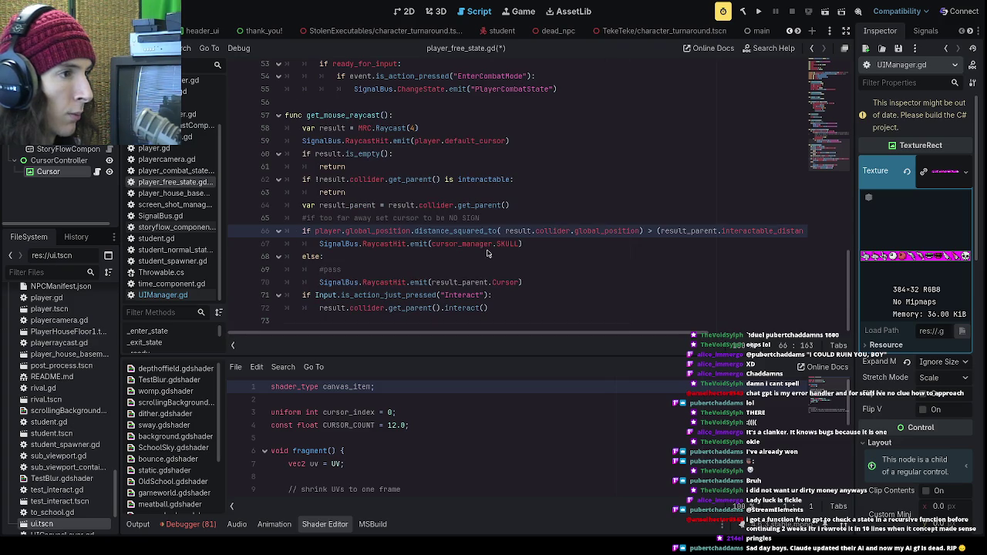
# - Insert a new empty indented line right after 'else:'
pyautogui.moveTo(496, 246); pyautogui.dragTo(472, 249)
pyautogui.click(455, 256)
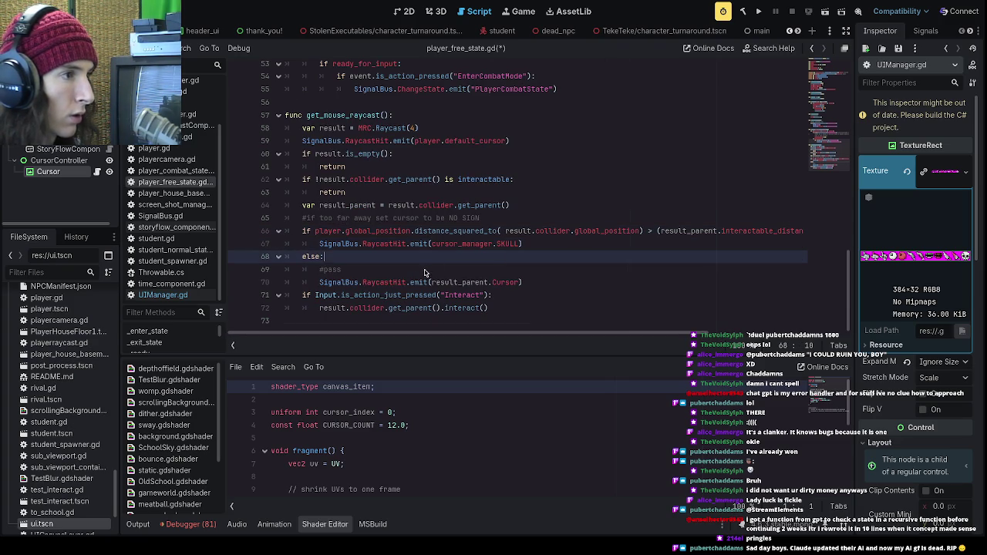
pyautogui.click(407, 272)
pyautogui.click(360, 260)
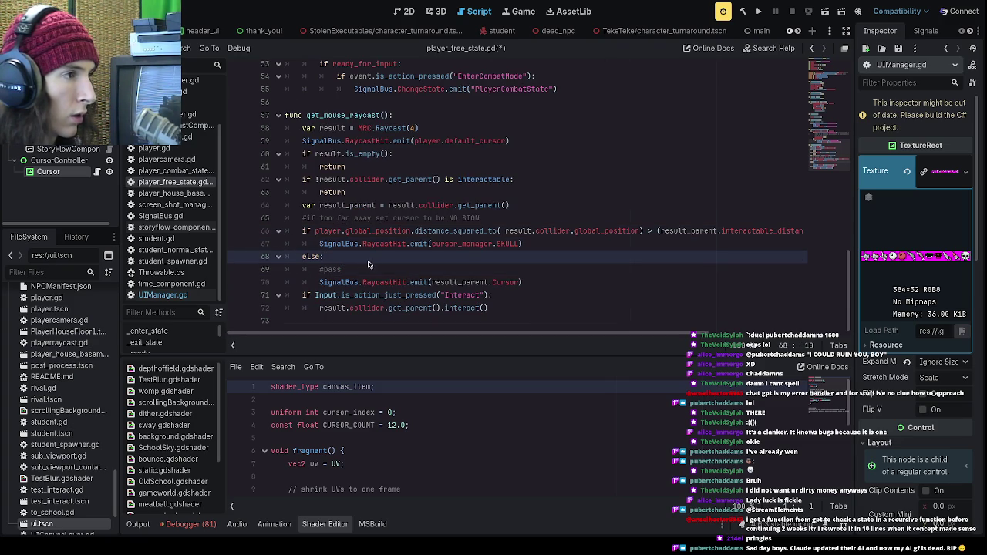
pyautogui.press('Return')
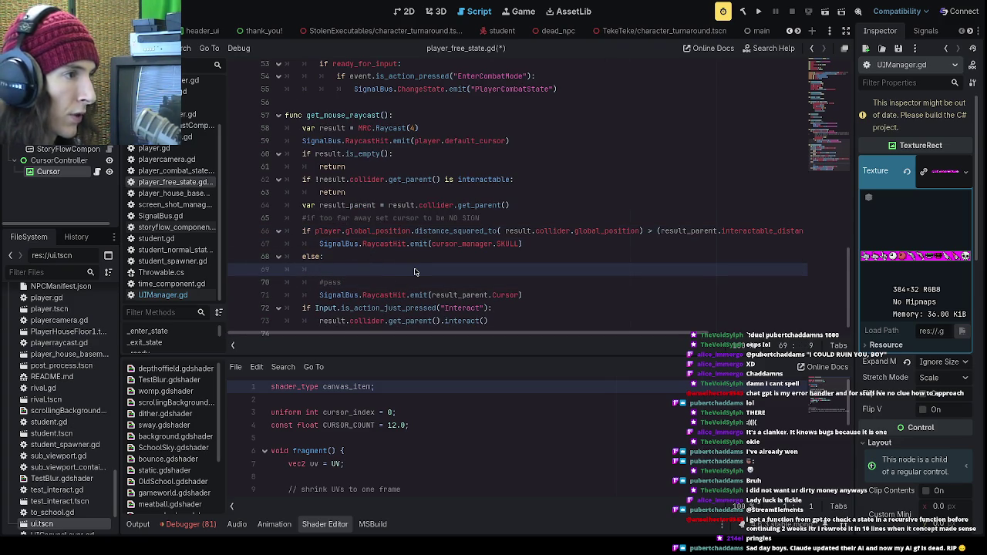
# - Write the condition 'if UI_cursor.CurrentCursor = result_parent.Cursor' on line 69
pyautogui.write('if')
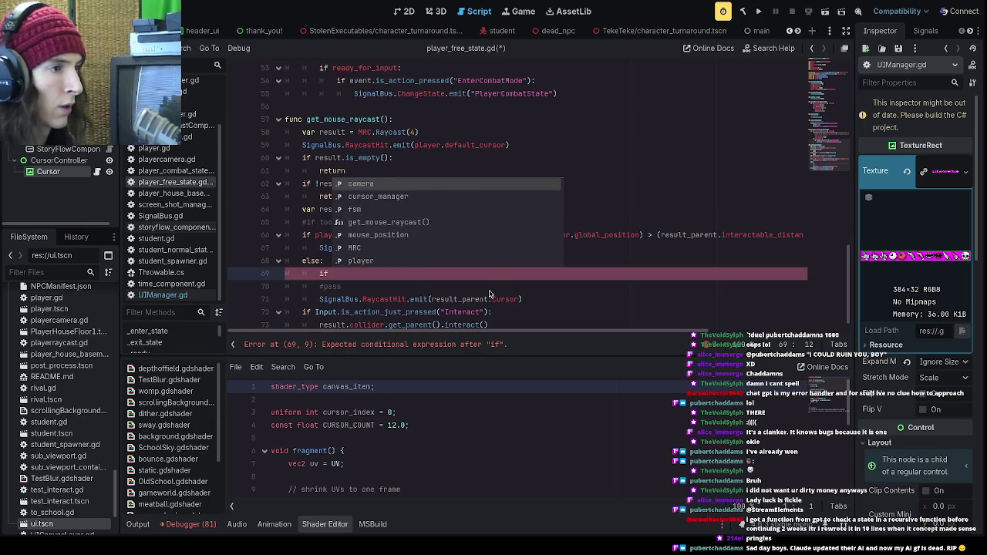
pyautogui.write('cur')
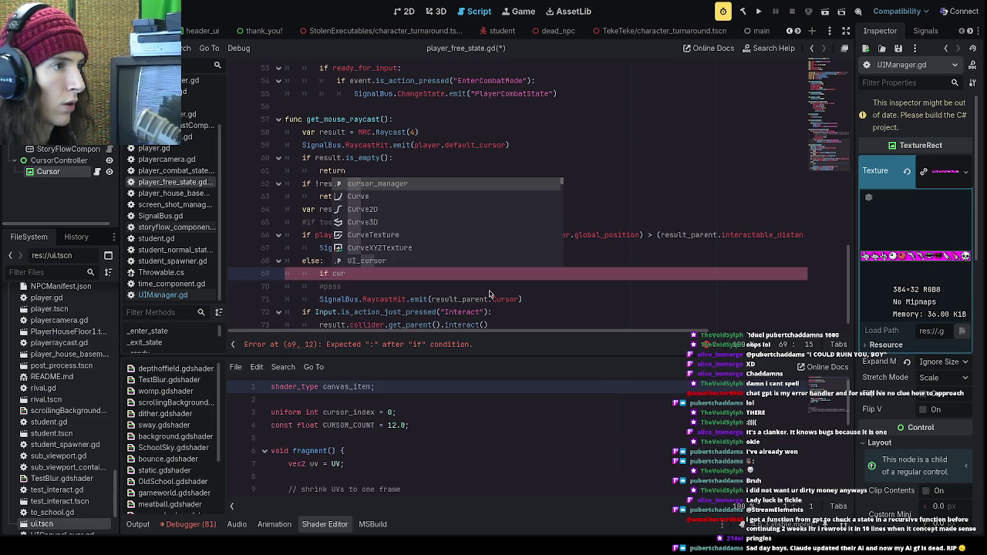
pyautogui.press('Down')
pyautogui.press('Down')
pyautogui.press('Down')
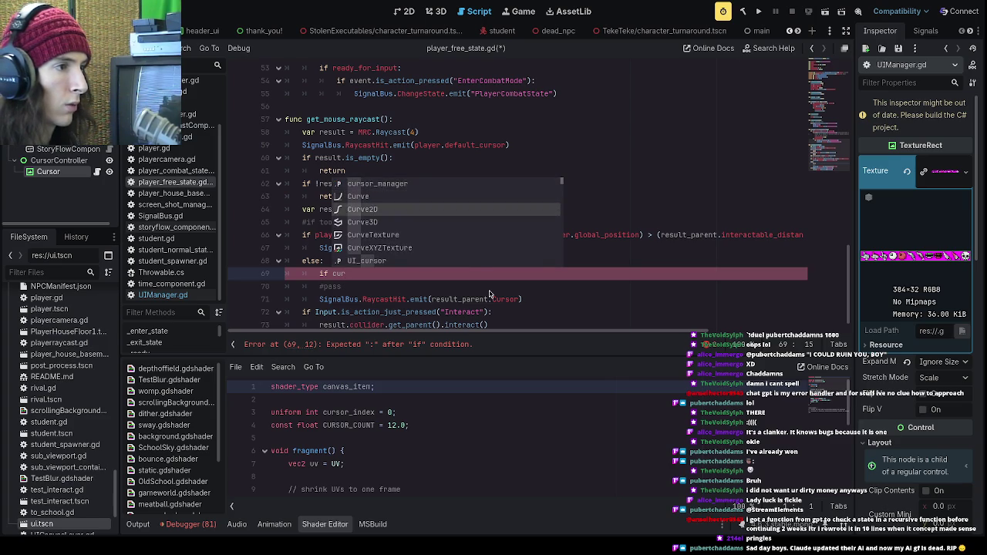
pyautogui.press('Return')
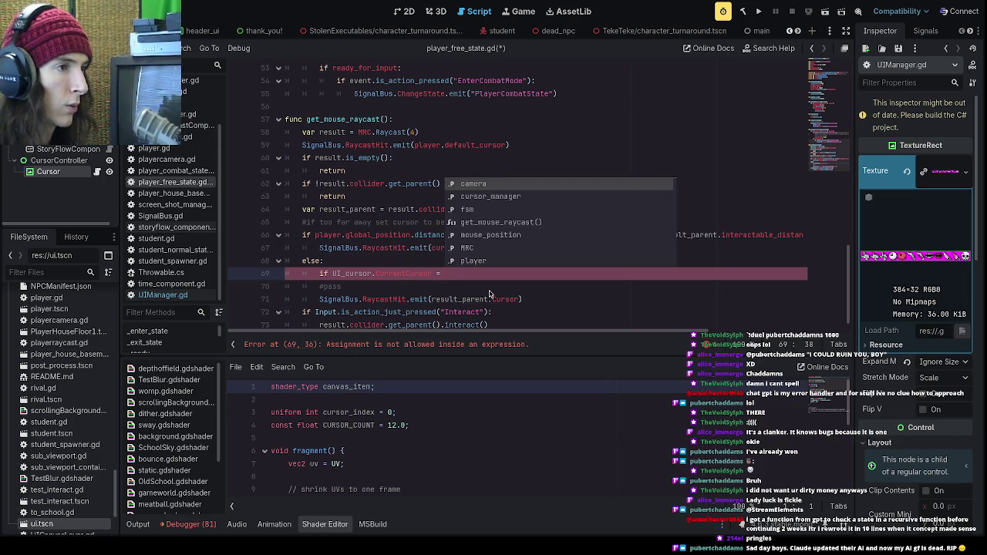
pyautogui.moveTo(519, 305); pyautogui.dragTo(431, 300)
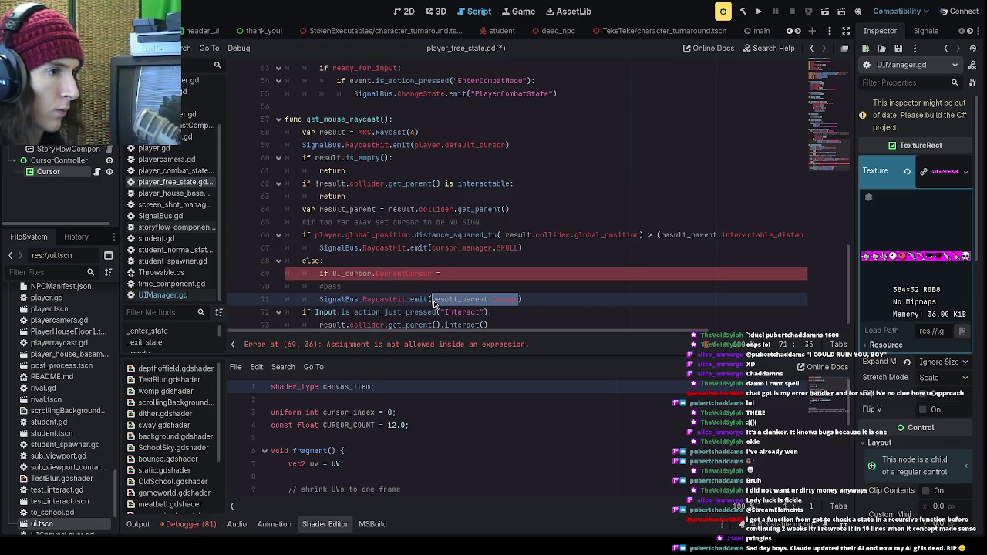
pyautogui.hotkey('ctrl', 'c')
pyautogui.click(475, 278)
pyautogui.hotkey('ctrl', 'v')
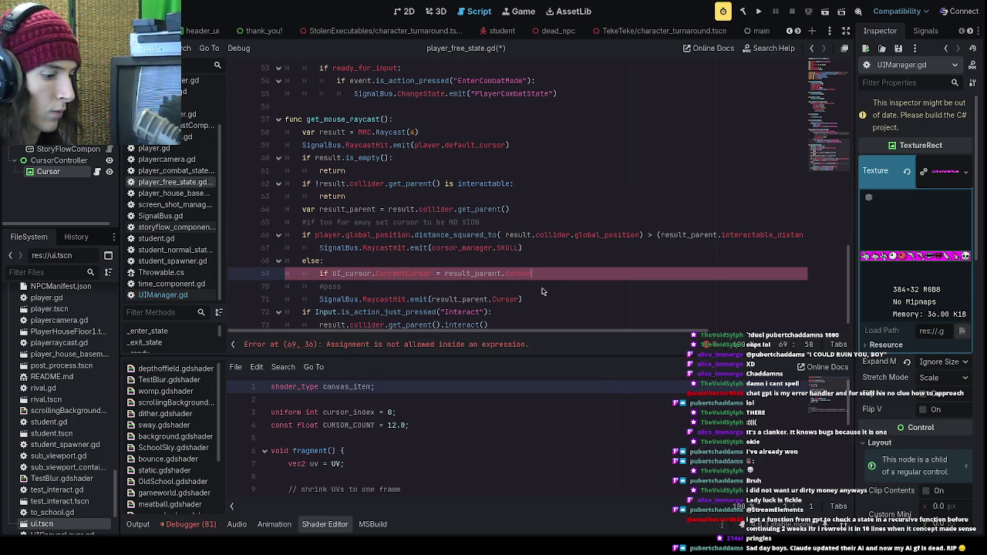
# - Finish it with ':' and an indented return, change '=' to '==', and open Cursor.cs
pyautogui.write(':')
pyautogui.press('Return')
pyautogui.write('return')
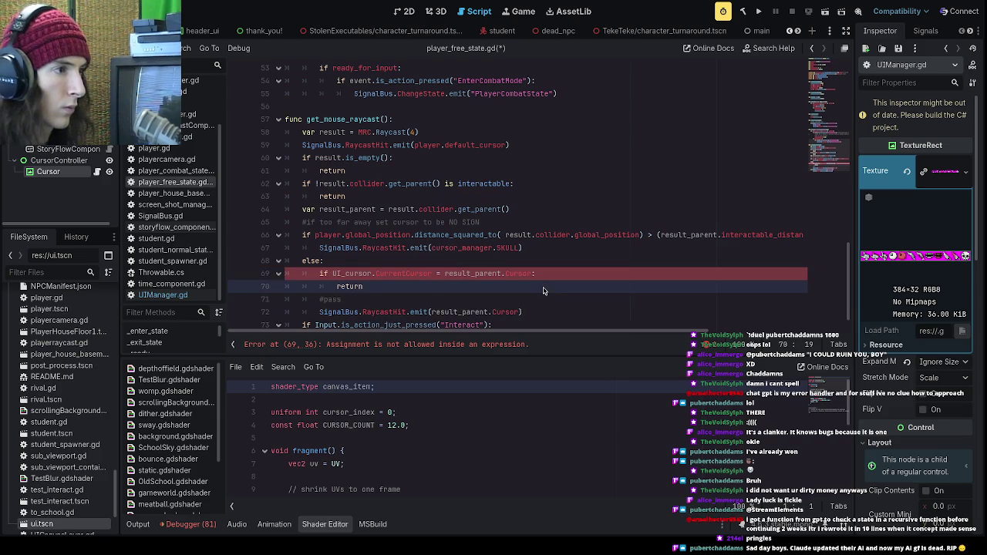
pyautogui.click(401, 276)
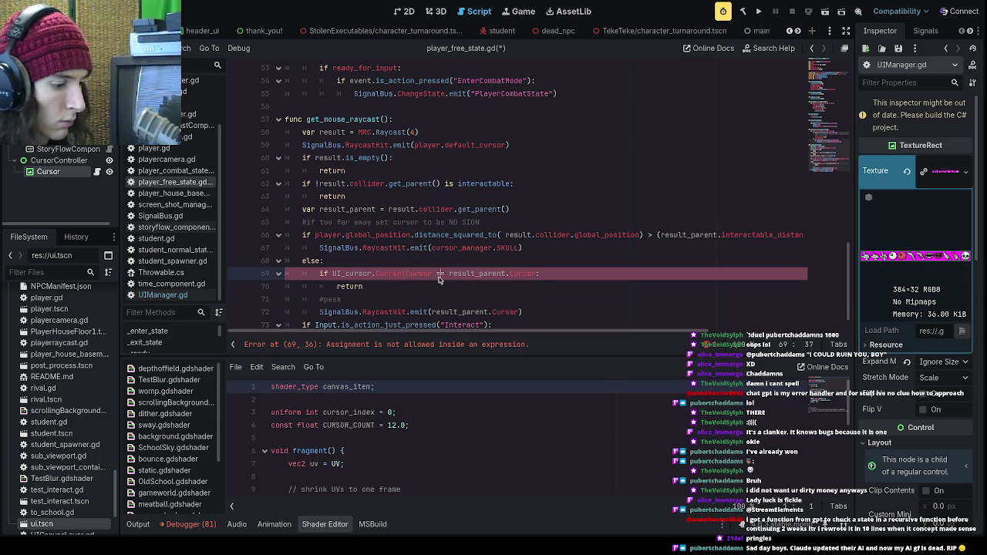
pyautogui.write('=')
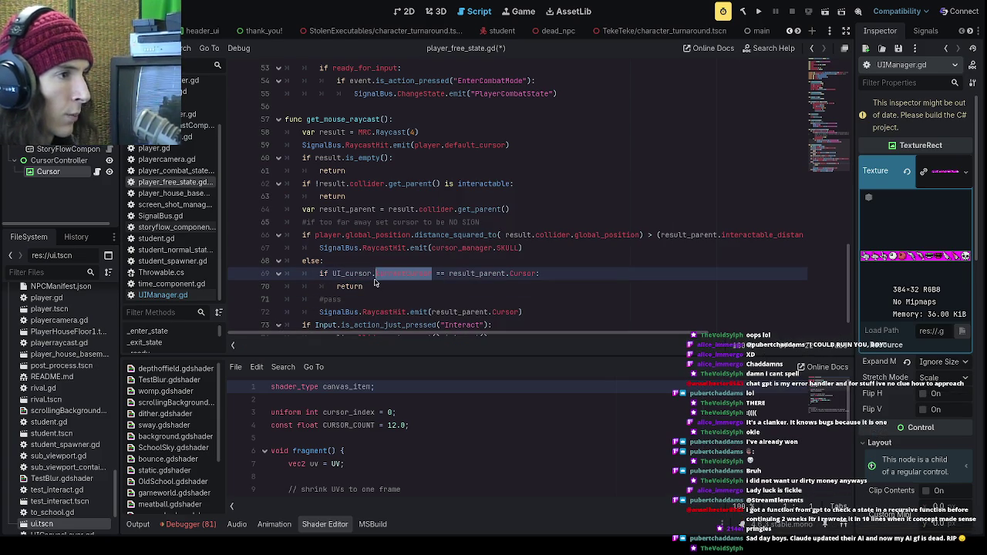
pyautogui.click(97, 172)
pyautogui.click(383, 171)
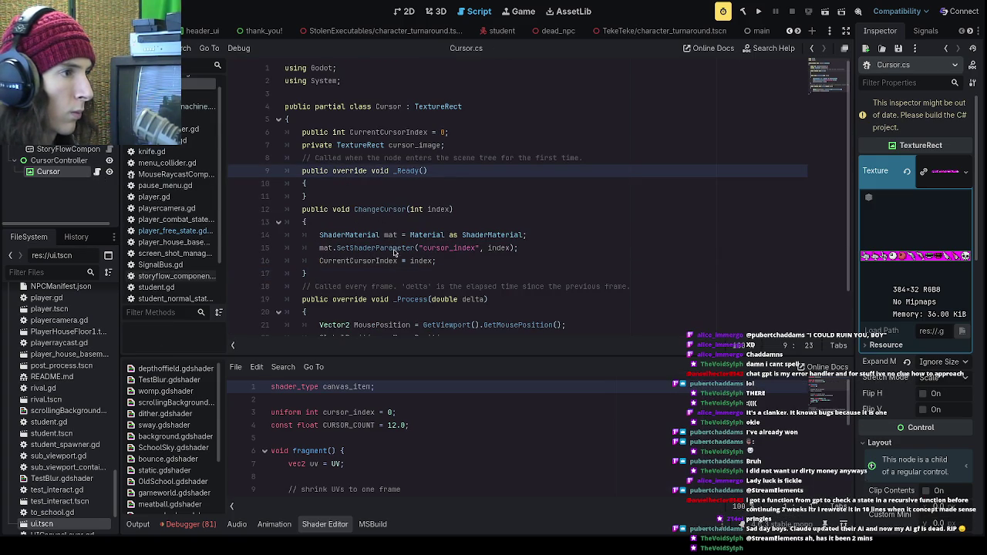
# - Replace CurrentCursor on line 69 with CurrentCursorIndex copied from Cursor.cs
pyautogui.moveTo(351, 132); pyautogui.dragTo(429, 139)
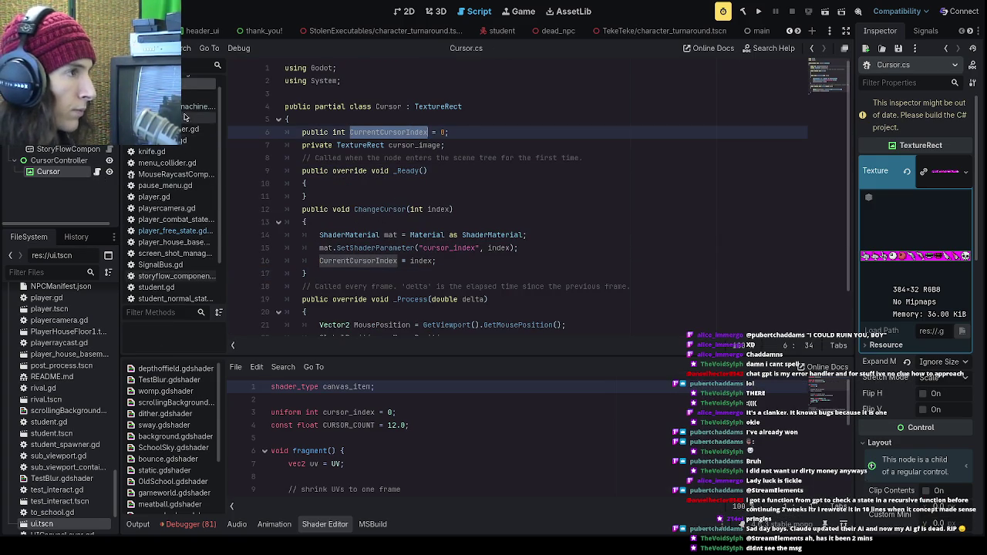
pyautogui.click(171, 231)
pyautogui.click(433, 286)
pyautogui.moveTo(434, 274); pyautogui.dragTo(376, 274)
pyautogui.hotkey('ctrl', 'v')
pyautogui.click(357, 278)
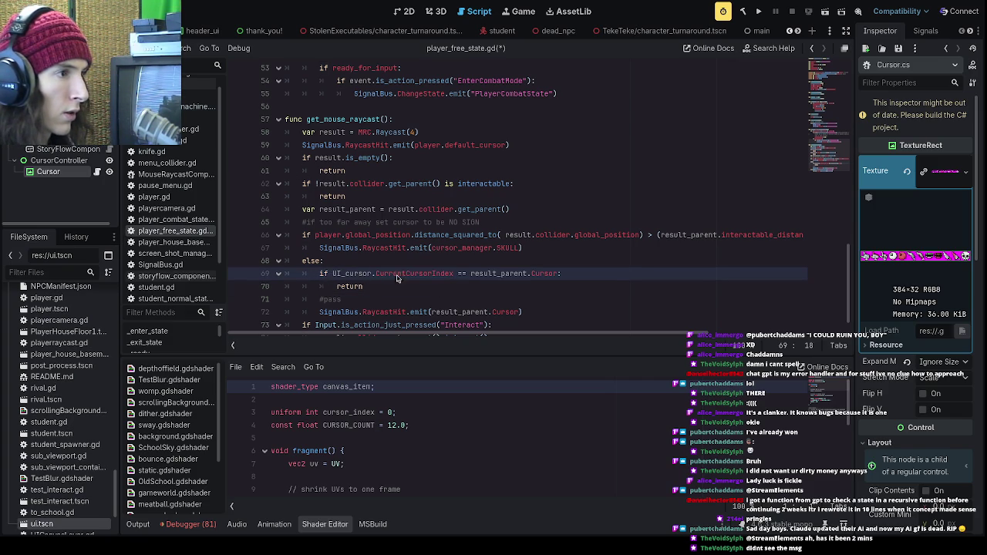
# - Delete the leftover #pass line in the else branch
pyautogui.click(459, 314)
pyautogui.scroll(-1, 459, 316)
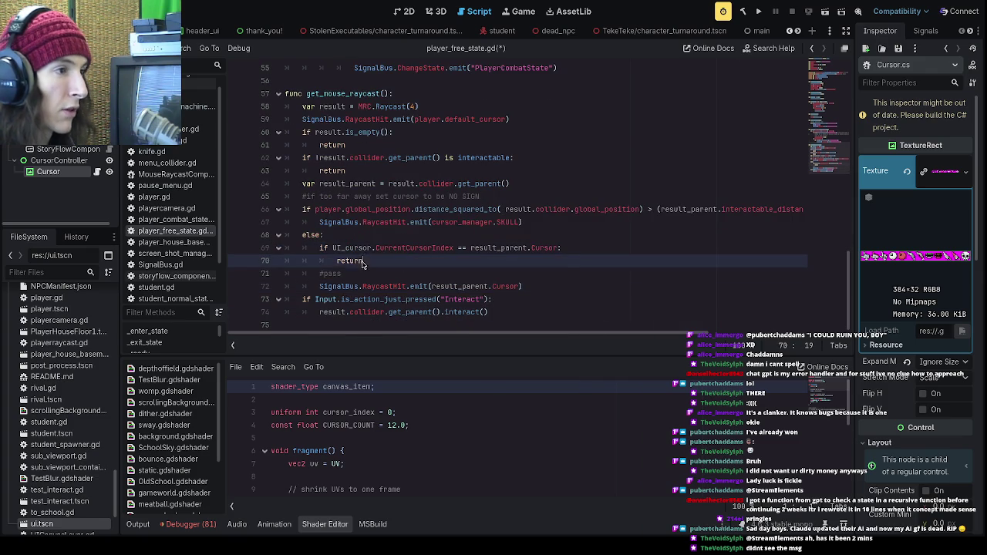
pyautogui.click(332, 276)
pyautogui.press('BackSpace')
pyautogui.press('BackSpace')
pyautogui.press('BackSpace')
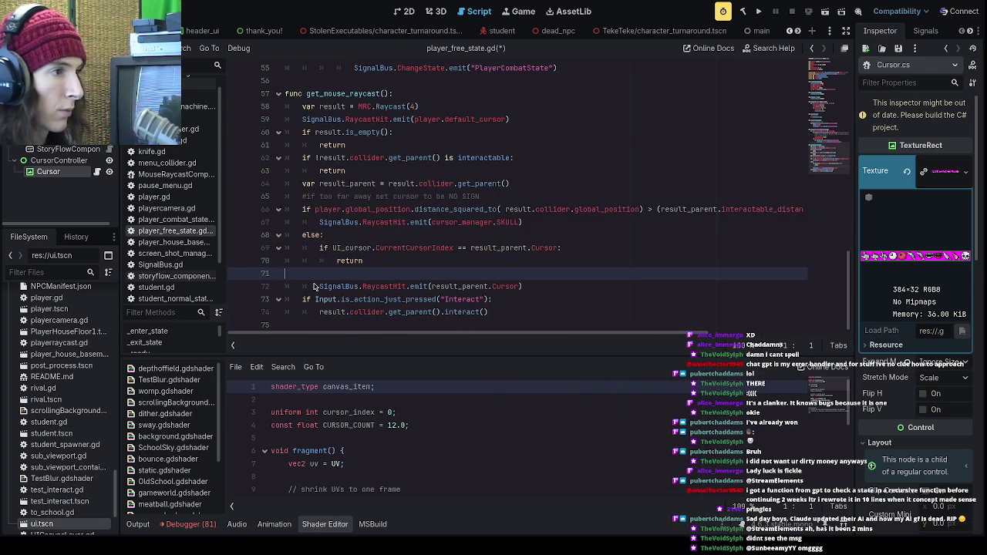
# - Copy the if/return early-return check and paste it above the SKULL emit line
pyautogui.click(522, 269)
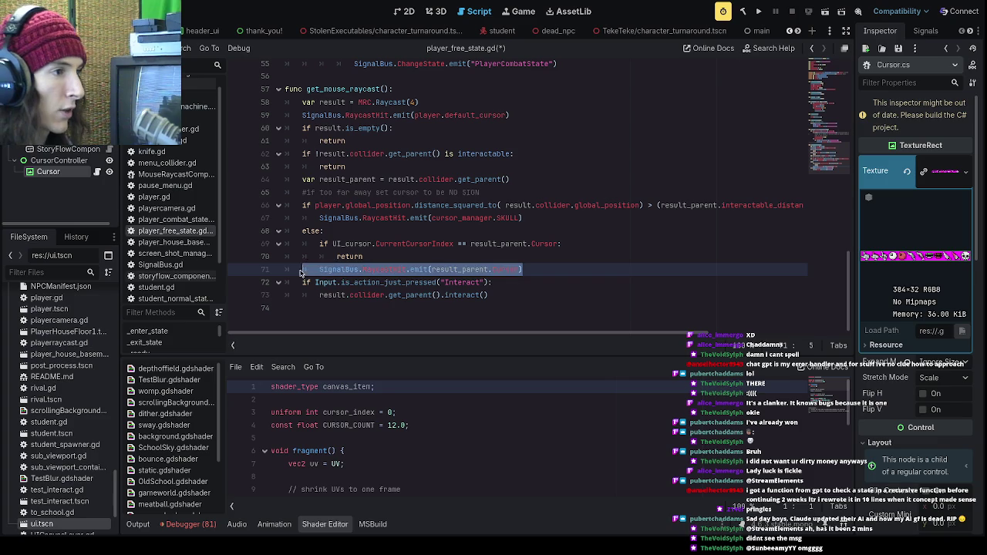
pyautogui.moveTo(522, 269); pyautogui.dragTo(320, 269)
pyautogui.click(381, 269)
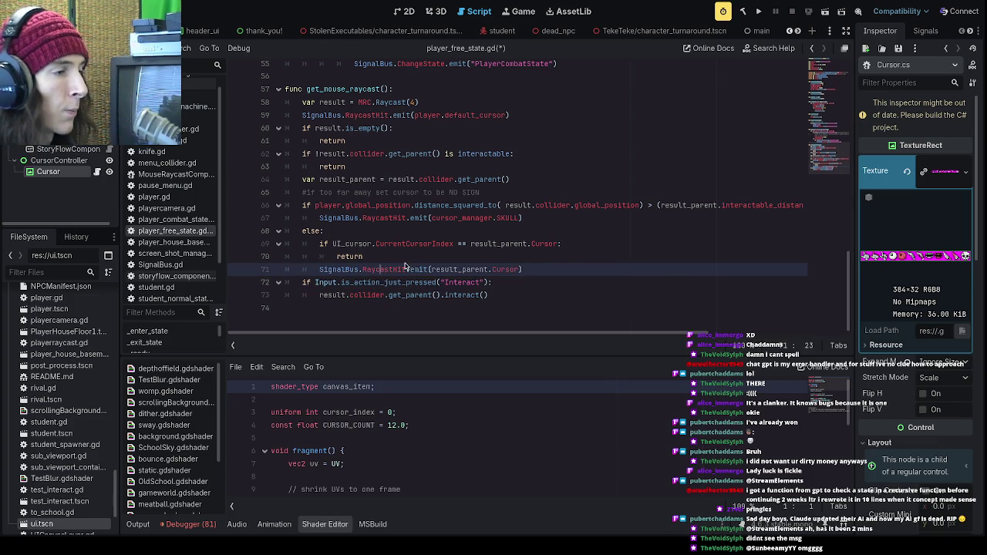
pyautogui.click(323, 244)
pyautogui.moveTo(323, 244); pyautogui.dragTo(362, 260)
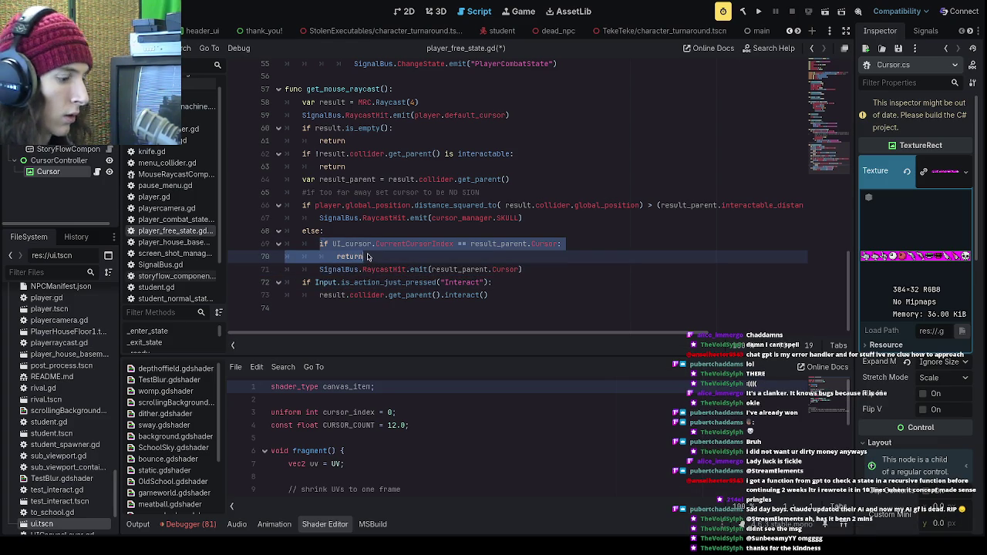
pyautogui.click(320, 219)
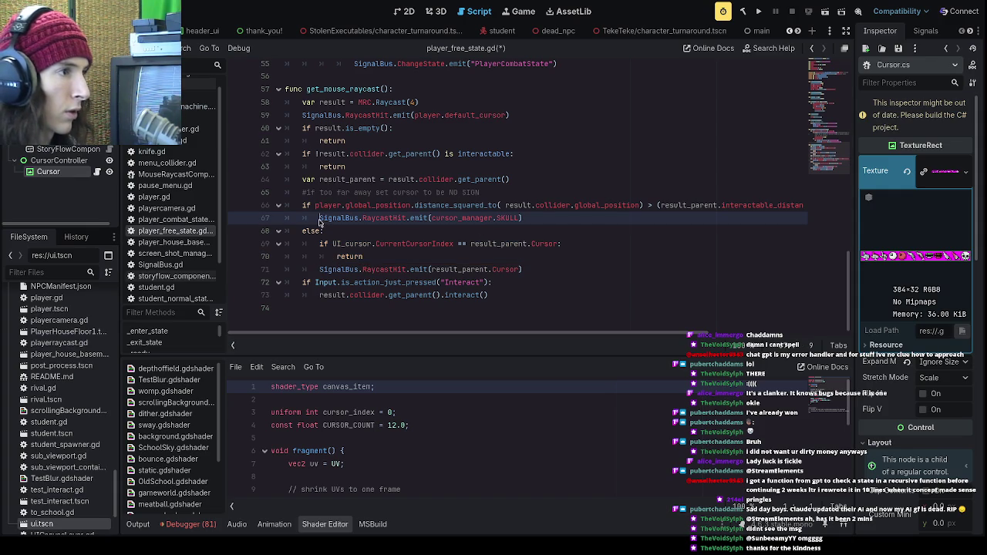
pyautogui.hotkey('ctrl', 'v')
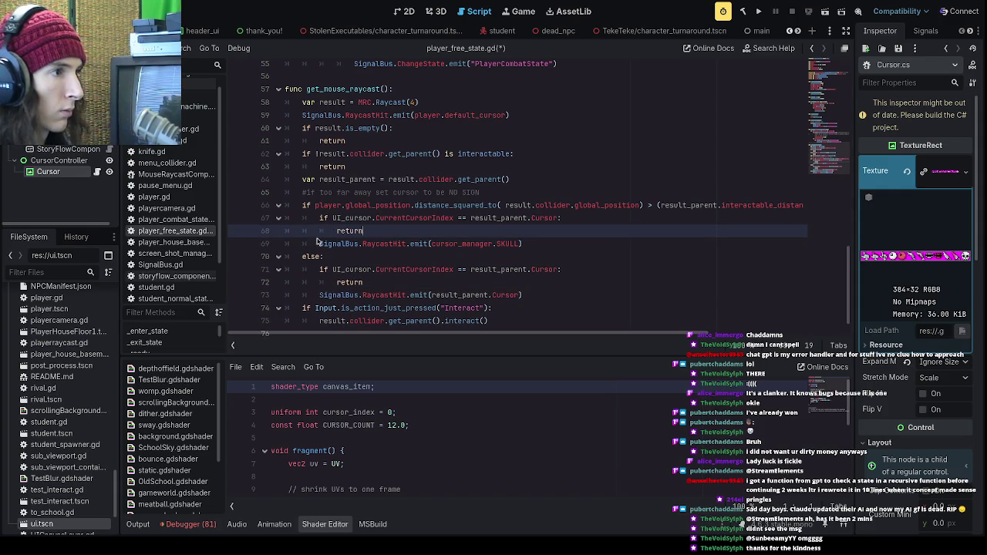
# - Save player_free_state.gd and run the project
pyautogui.click(378, 234)
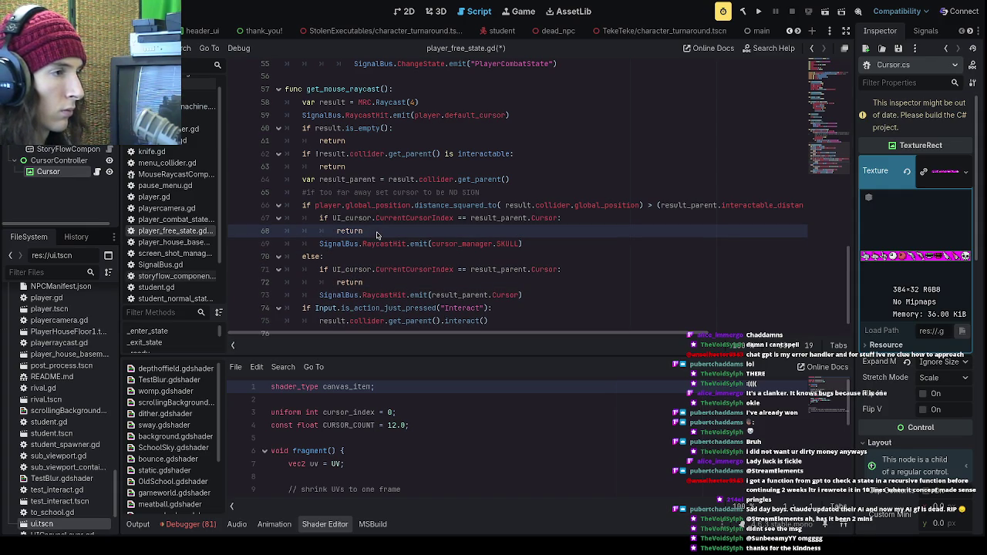
pyautogui.click(343, 283)
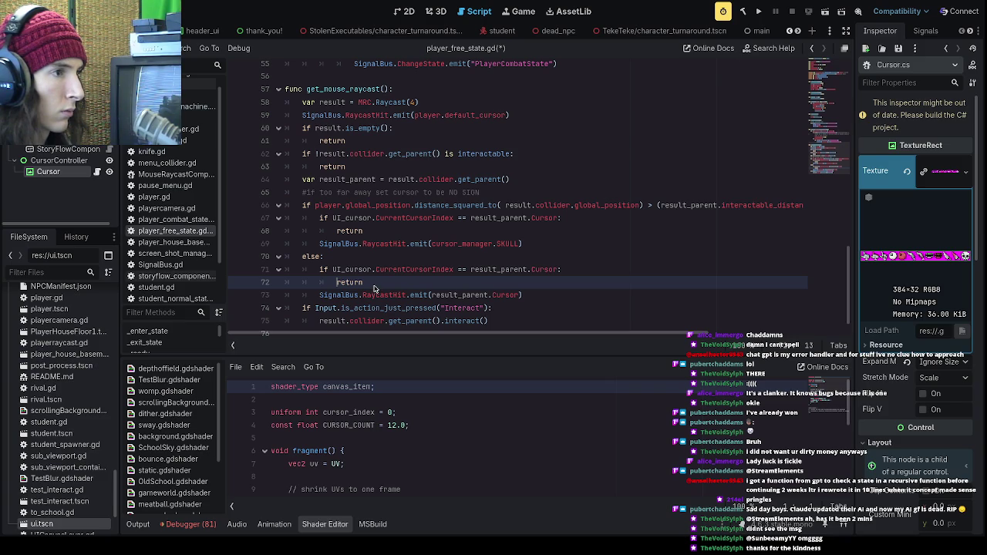
pyautogui.hotkey('ctrl', 's')
pyautogui.click(420, 235)
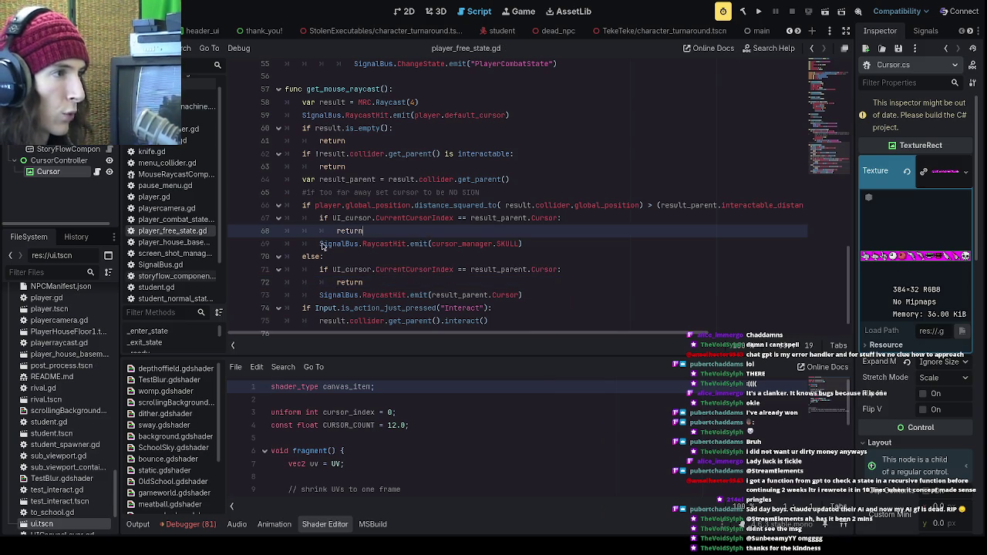
pyautogui.click(321, 245)
pyautogui.click(759, 11)
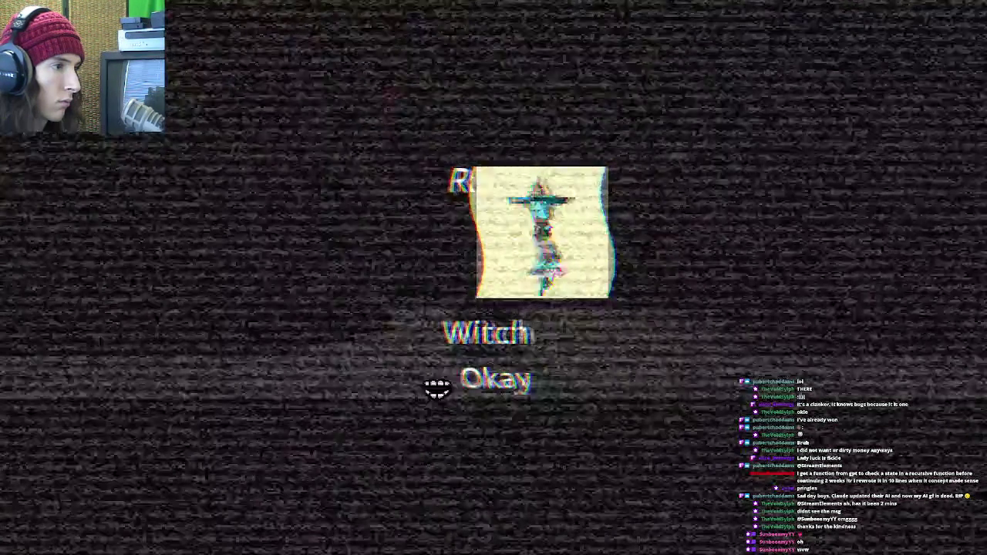
# - Dismiss the in-game reveal popup with Okay and close the test run
pyautogui.click(482, 378)
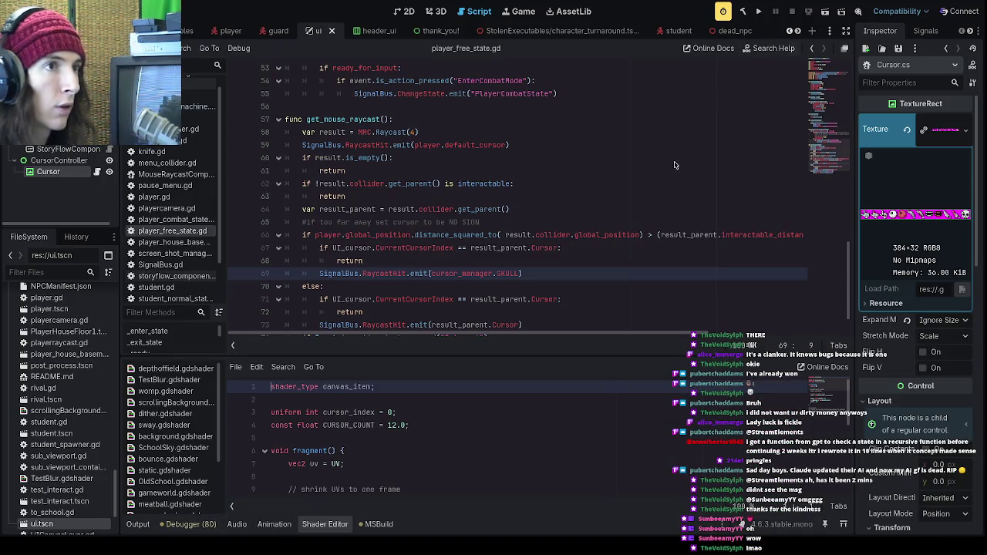
# - Show the Debugger's Profiler results and inspect an earlier frame in the graph
pyautogui.click(197, 531)
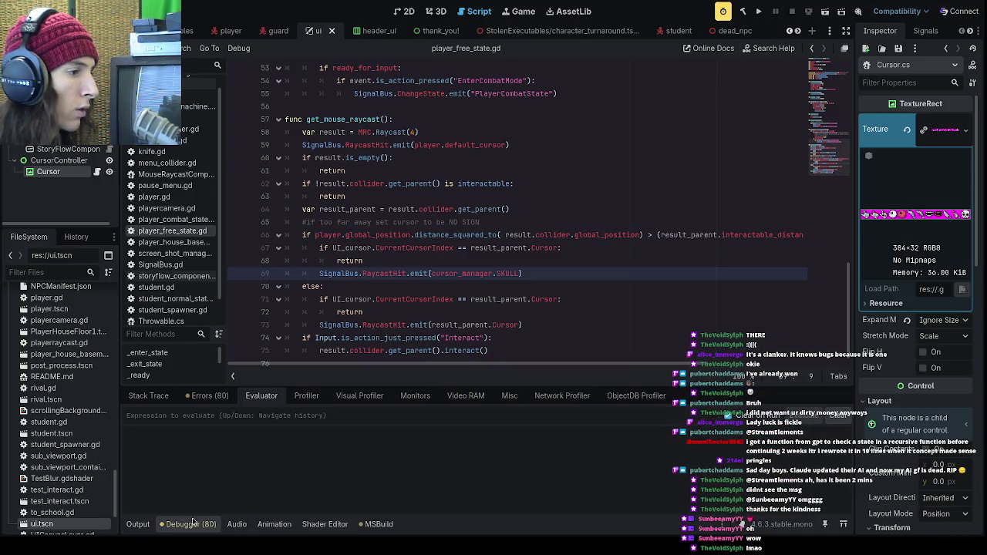
pyautogui.click(305, 395)
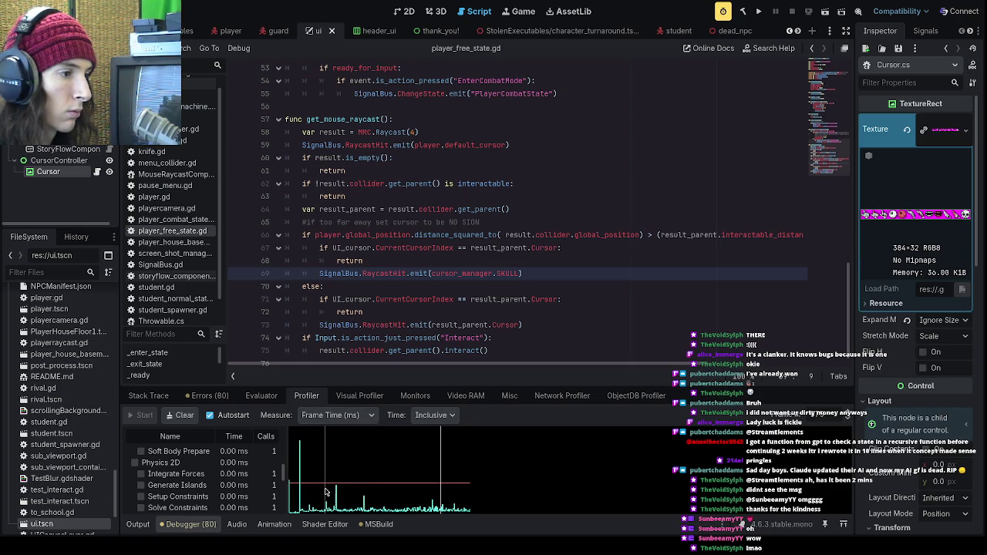
pyautogui.click(368, 487)
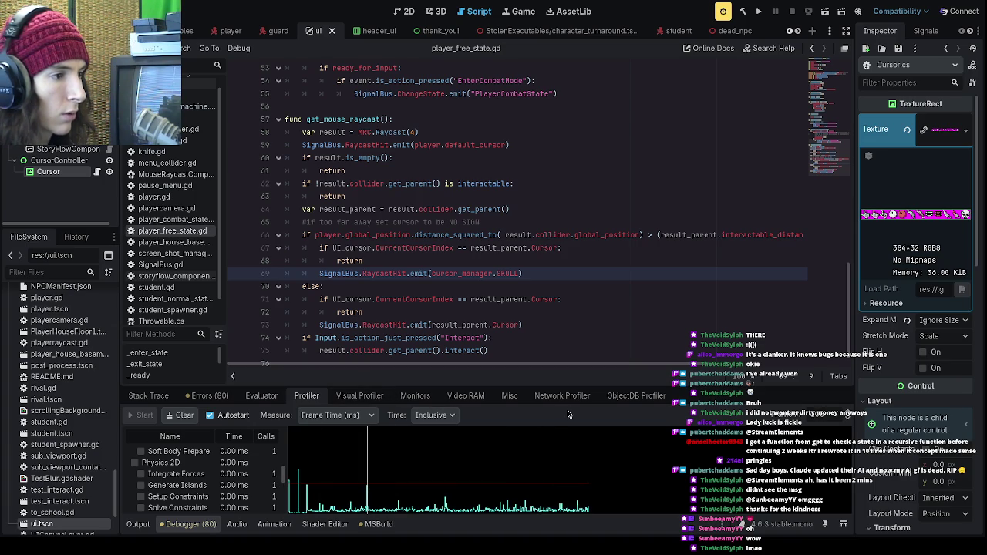
# - Check Video RAM usage, return to the Profiler, and make the panel taller
pyautogui.click(470, 396)
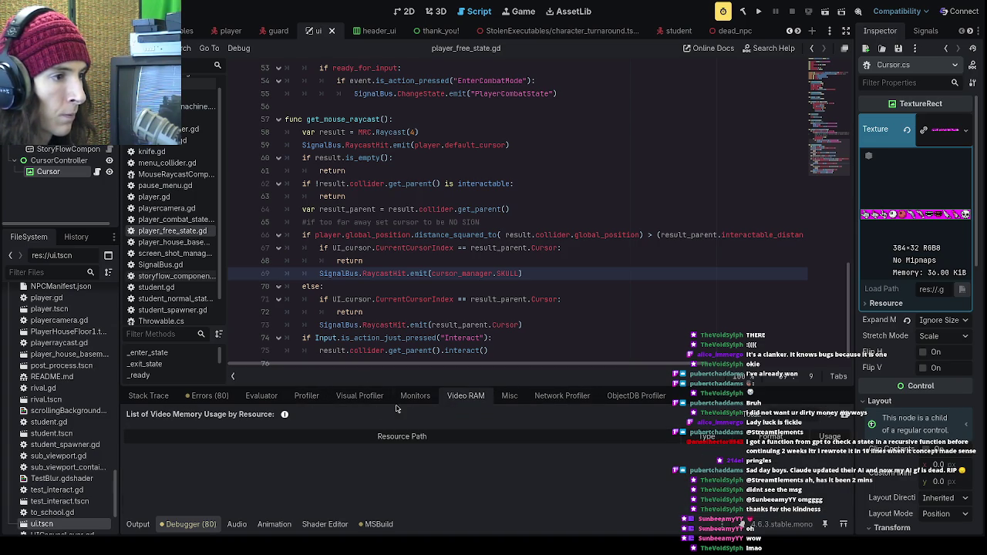
pyautogui.click(306, 396)
pyautogui.moveTo(480, 386); pyautogui.dragTo(471, 175)
pyautogui.moveTo(319, 422)
pyautogui.mouseDown()
pyautogui.moveTo(289, 423)
pyautogui.moveTo(310, 423)
pyautogui.moveTo(282, 407)
pyautogui.moveTo(369, 429)
pyautogui.mouseUp()
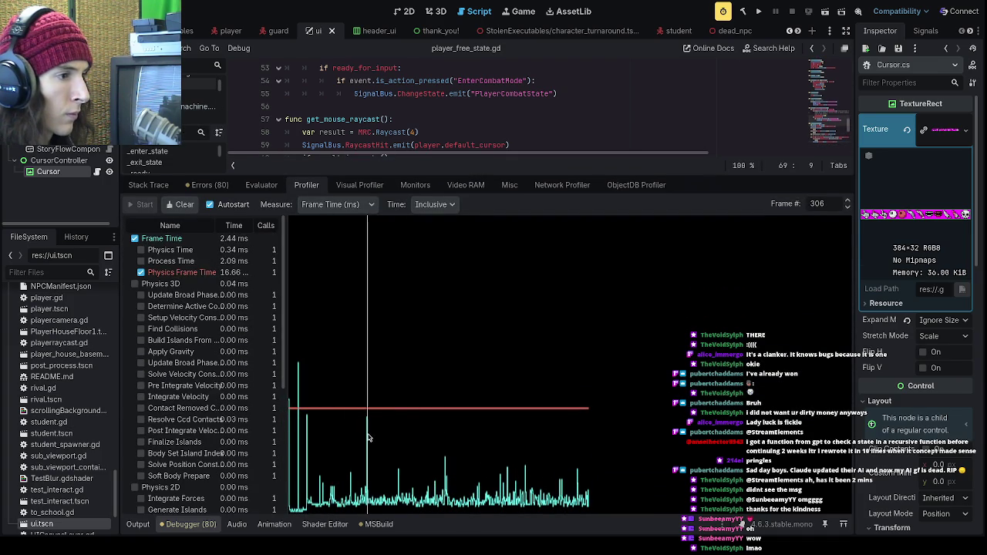
# - Select frame 302, review the ~9.9 ms PlayerFreeState timings, and graph Script Functions
pyautogui.click(368, 426)
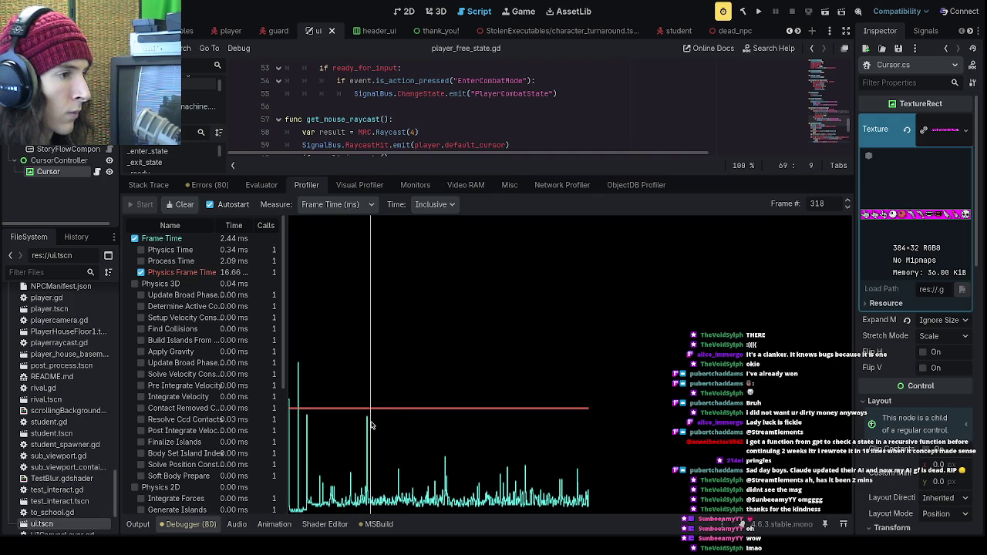
pyautogui.moveTo(369, 426); pyautogui.dragTo(367, 427)
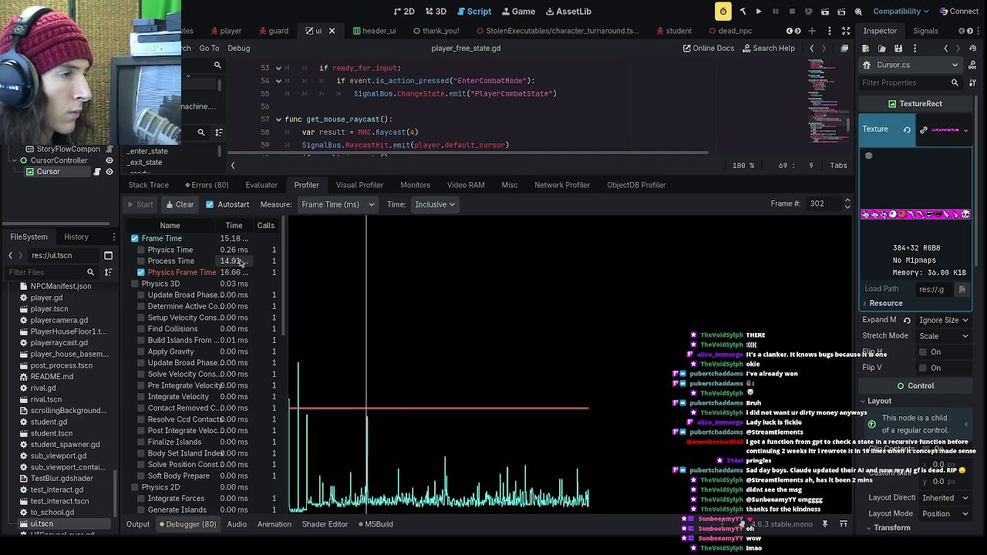
pyautogui.scroll(-3, 283, 355)
pyautogui.scroll(-5, 283, 355)
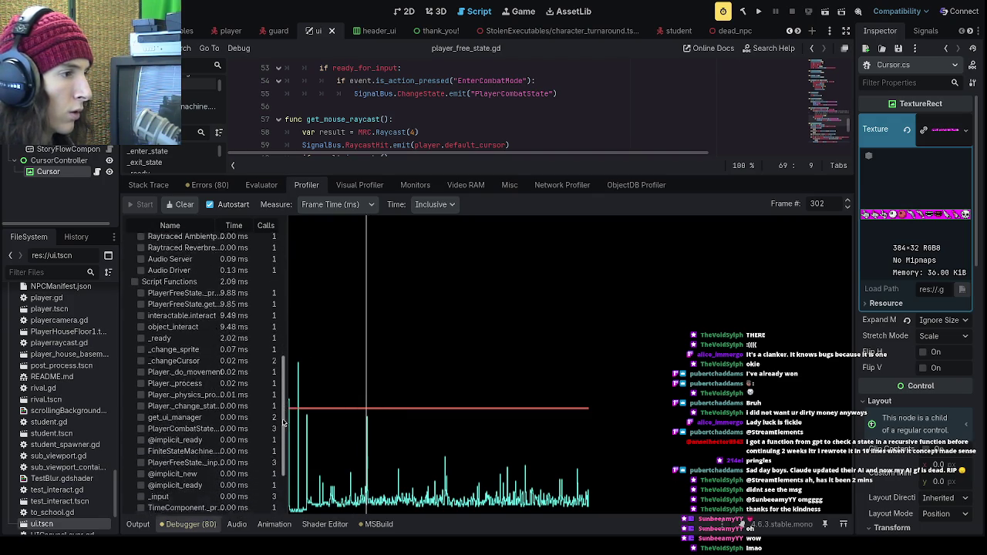
pyautogui.scroll(3, 251, 375)
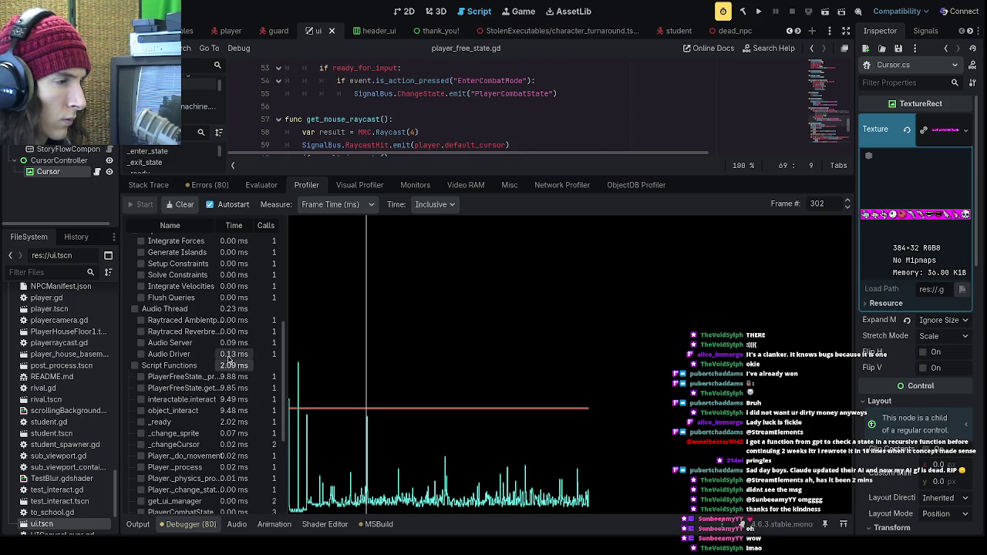
pyautogui.click(135, 366)
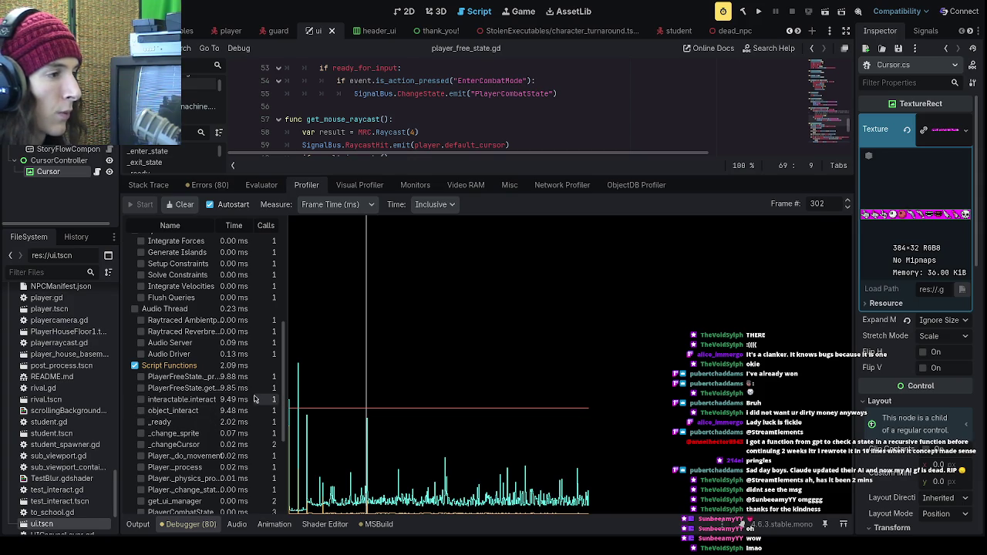
# - Run the project again to test the change
pyautogui.click(760, 11)
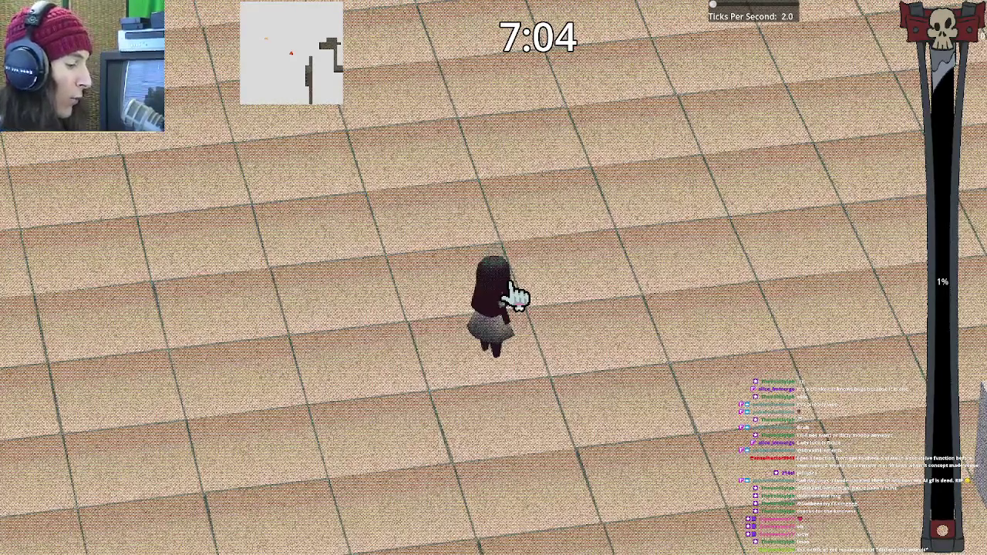
# - View the full in-game map with M, then stop the game with F8
pyautogui.press('m')
pyautogui.press('m')
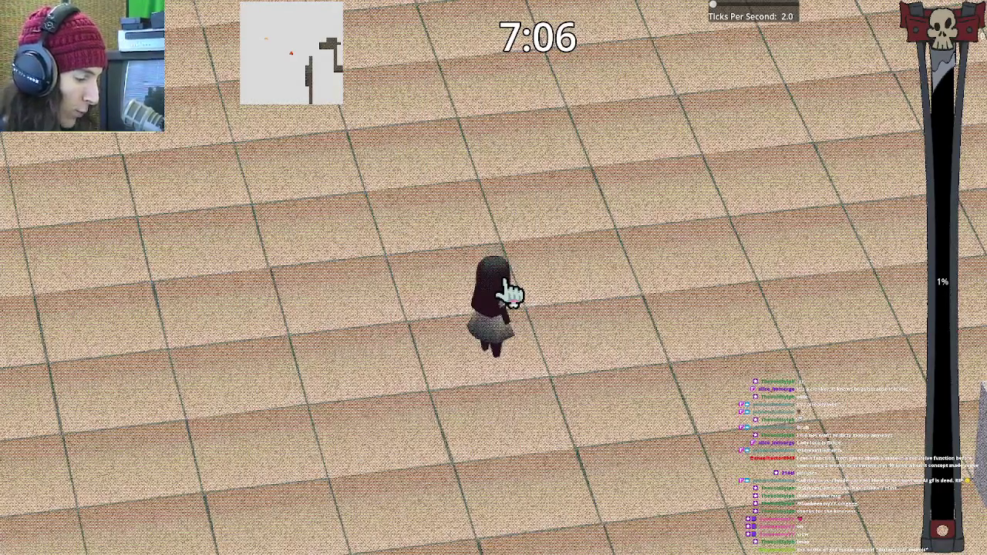
pyautogui.press('F8')
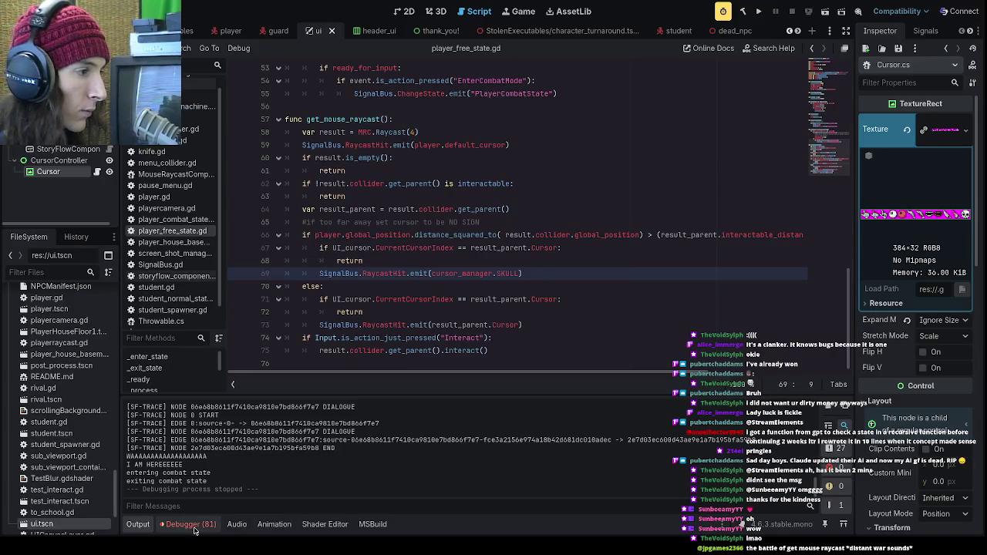
# - Show the new run's profiler at frame 816 (Script Functions 0.37 ms), then lower the bottom panel
pyautogui.click(197, 529)
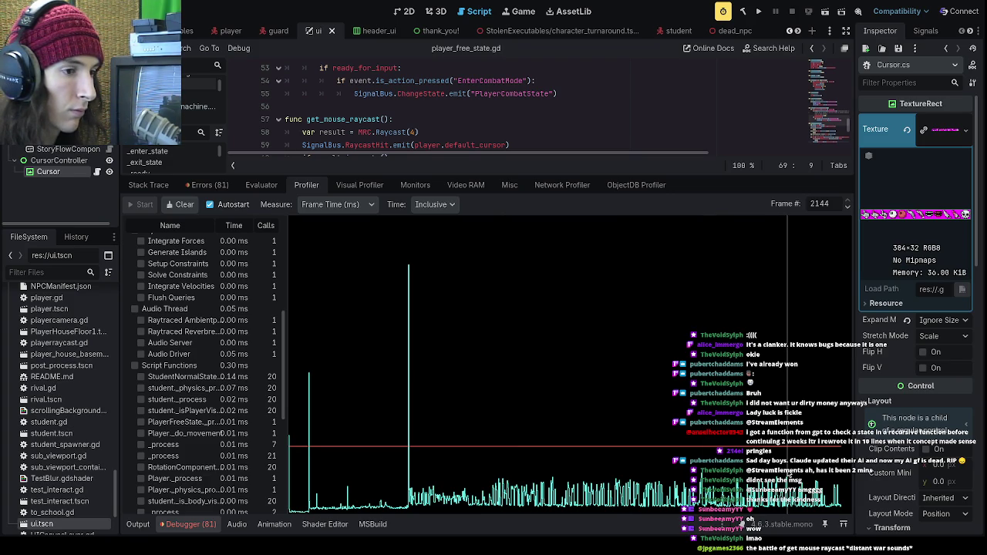
pyautogui.click(500, 472)
pyautogui.moveTo(501, 472); pyautogui.dragTo(499, 472)
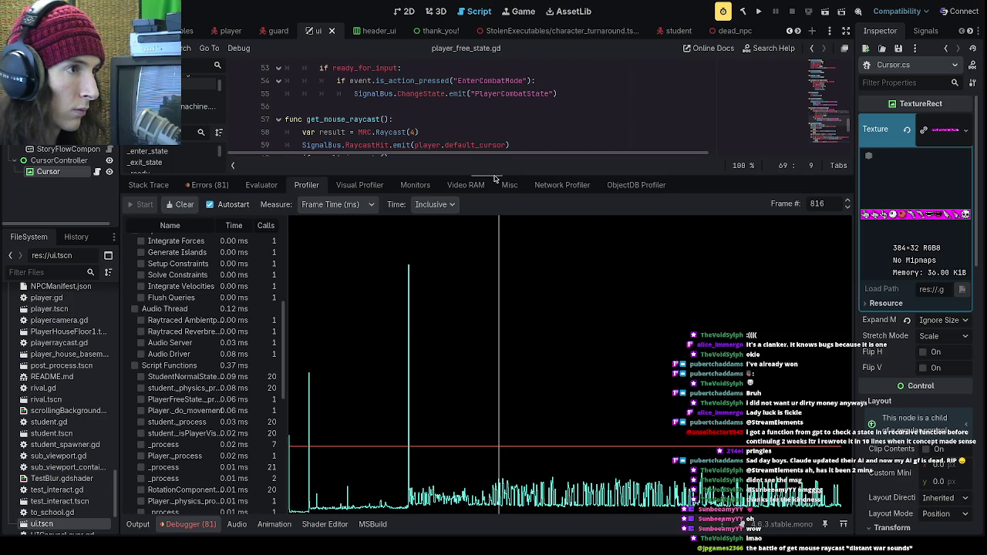
pyautogui.moveTo(496, 178); pyautogui.dragTo(493, 370)
pyautogui.click(455, 312)
# - Review get_mouse_raycast's early returns on lines 68–74, including the CurrentCursorIndex comparison
pyautogui.scroll(-1, 456, 302)
pyautogui.click(455, 287)
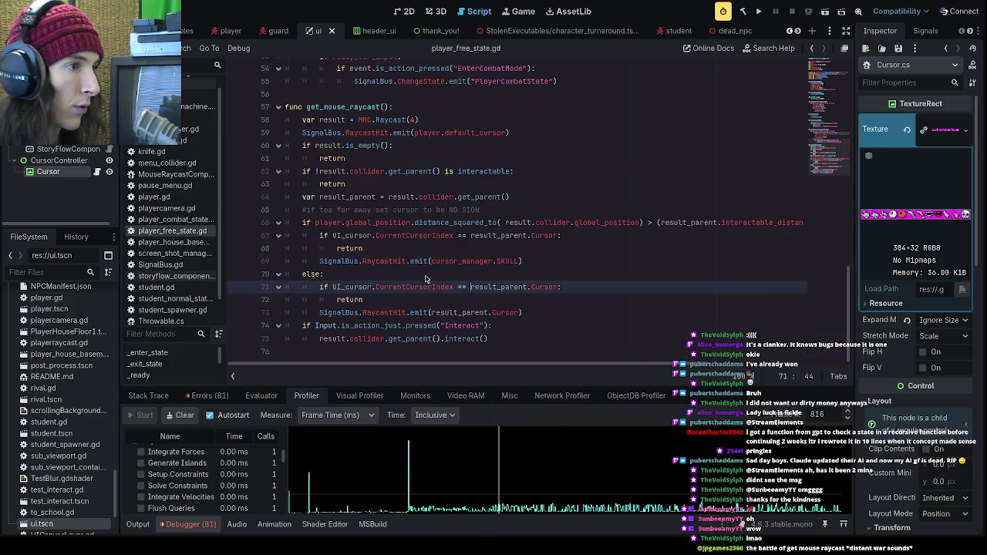
pyautogui.moveTo(324, 239); pyautogui.dragTo(378, 256)
pyautogui.click(376, 255)
pyautogui.moveTo(318, 282); pyautogui.dragTo(458, 302)
pyautogui.click(467, 303)
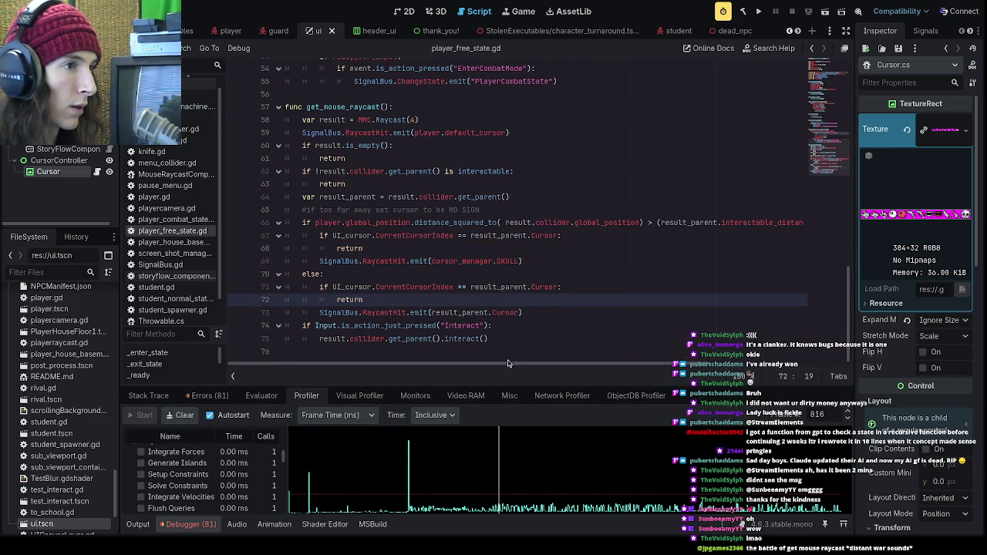
pyautogui.moveTo(464, 366)
pyautogui.mouseDown()
pyautogui.moveTo(478, 365)
pyautogui.moveTo(464, 366)
pyautogui.mouseUp()
pyautogui.click(401, 352)
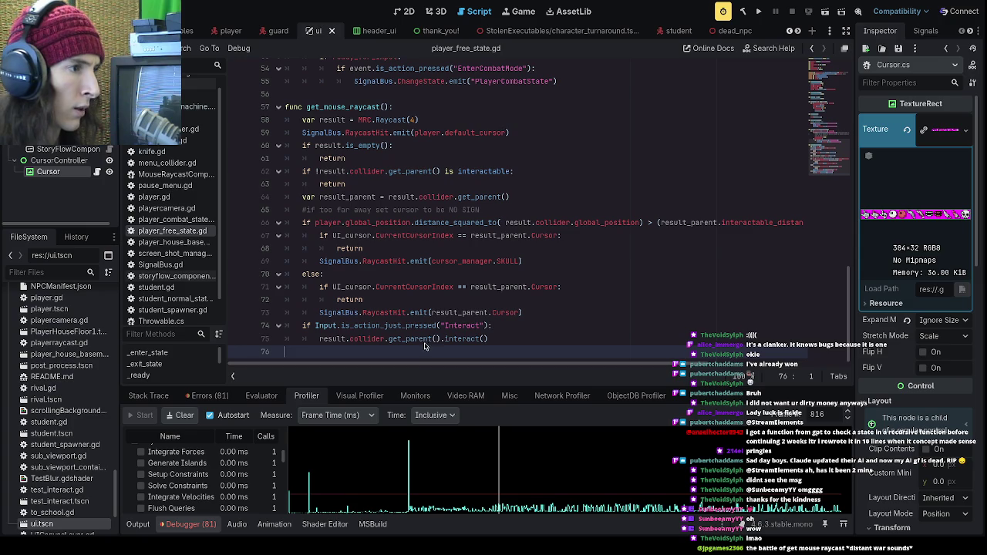
pyautogui.click(440, 325)
pyautogui.click(397, 287)
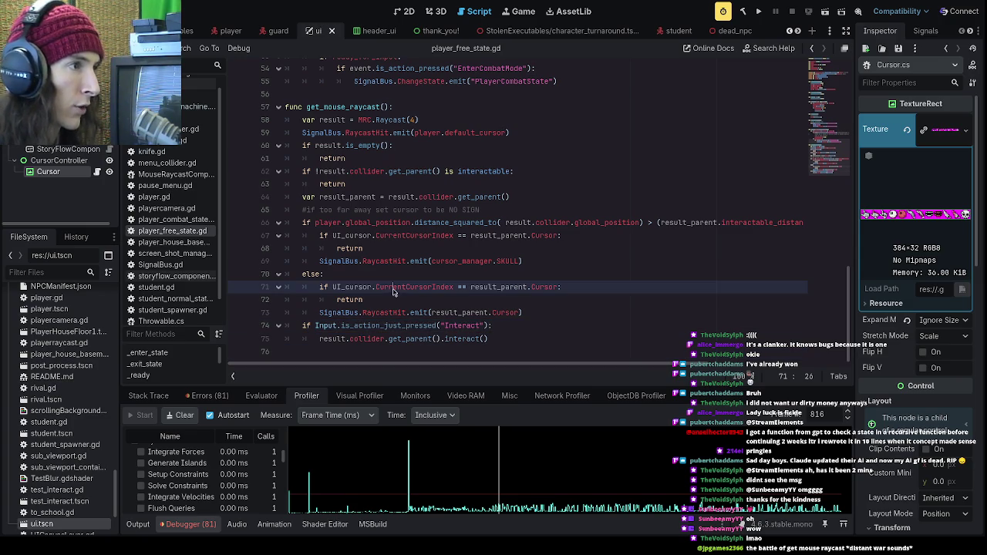
# - Select the whole get_mouse_raycast function, then review its name, is_empty check and get_parent() line
pyautogui.moveTo(521, 340)
pyautogui.mouseDown()
pyautogui.moveTo(456, 295)
pyautogui.moveTo(274, 114)
pyautogui.moveTo(287, 114)
pyautogui.mouseUp()
pyautogui.click(398, 145)
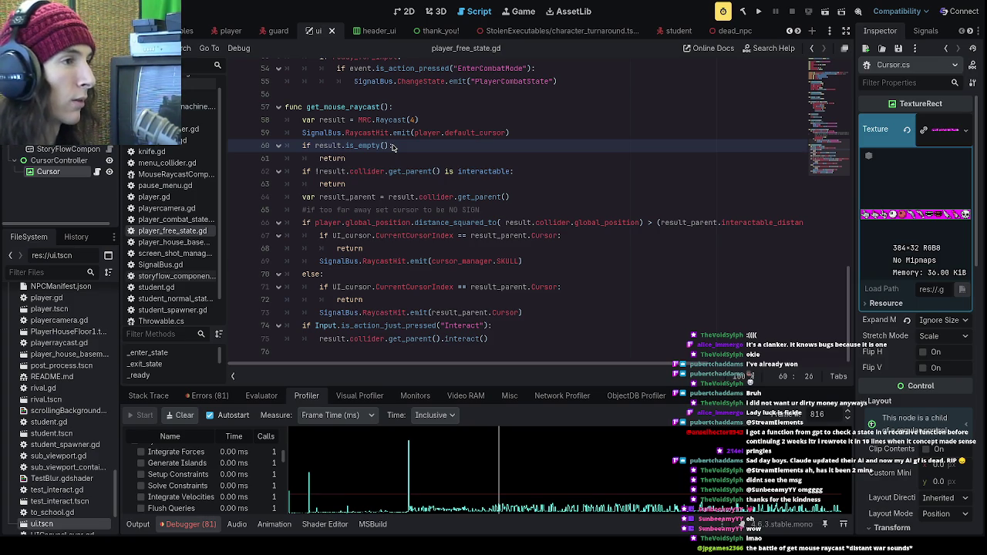
pyautogui.click(373, 98)
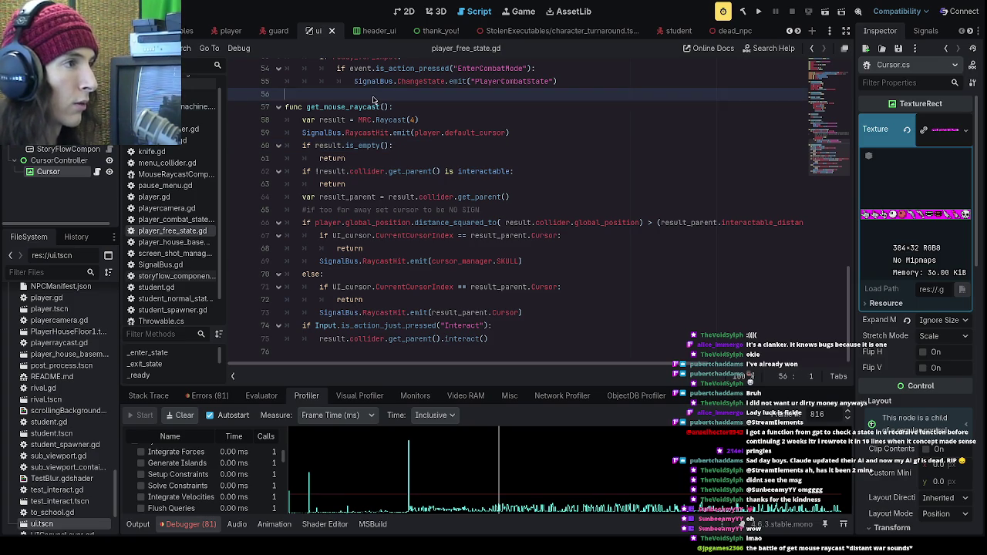
pyautogui.doubleClick(362, 107)
pyautogui.click(408, 145)
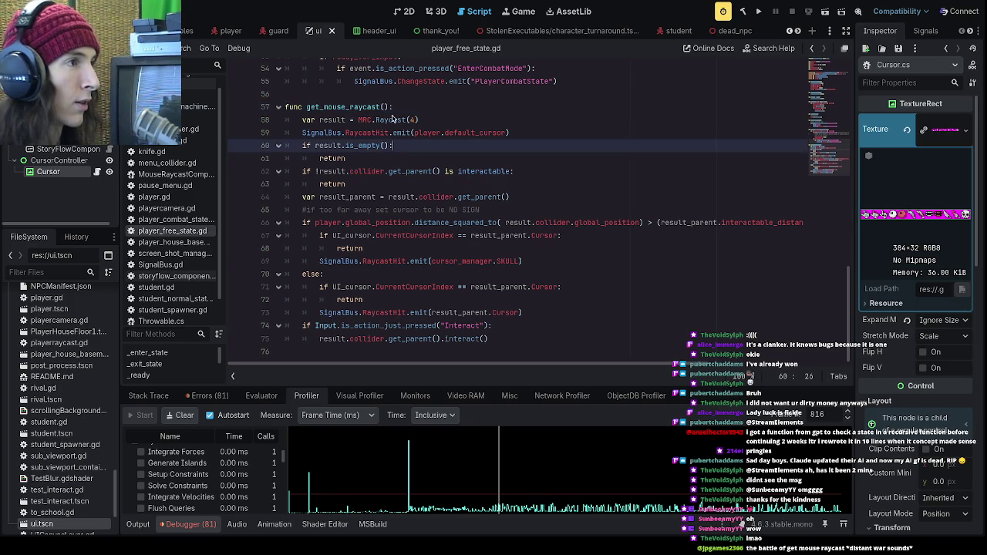
pyautogui.doubleClick(386, 107)
pyautogui.click(438, 176)
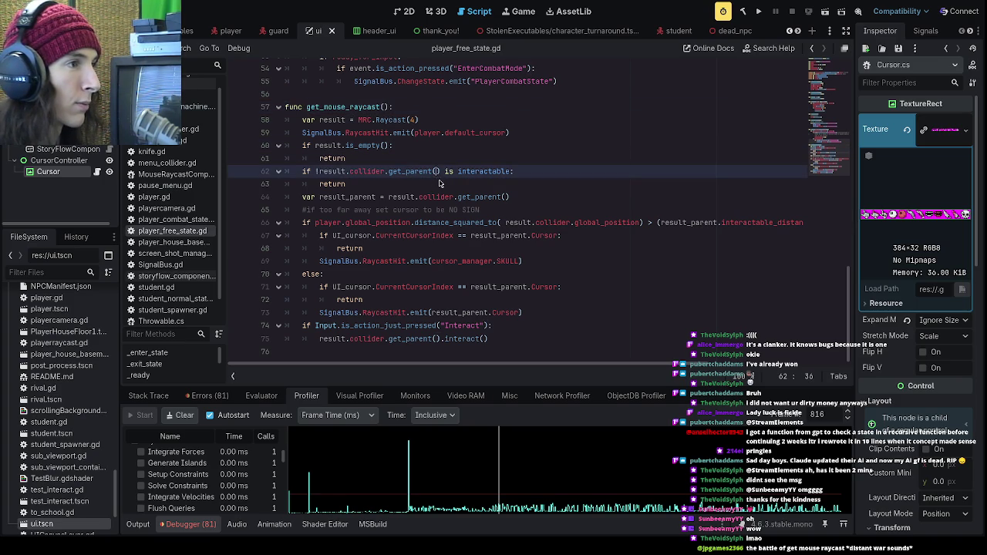
pyautogui.scroll(4, 438, 185)
pyautogui.scroll(13, 437, 186)
pyautogui.scroll(-14, 437, 187)
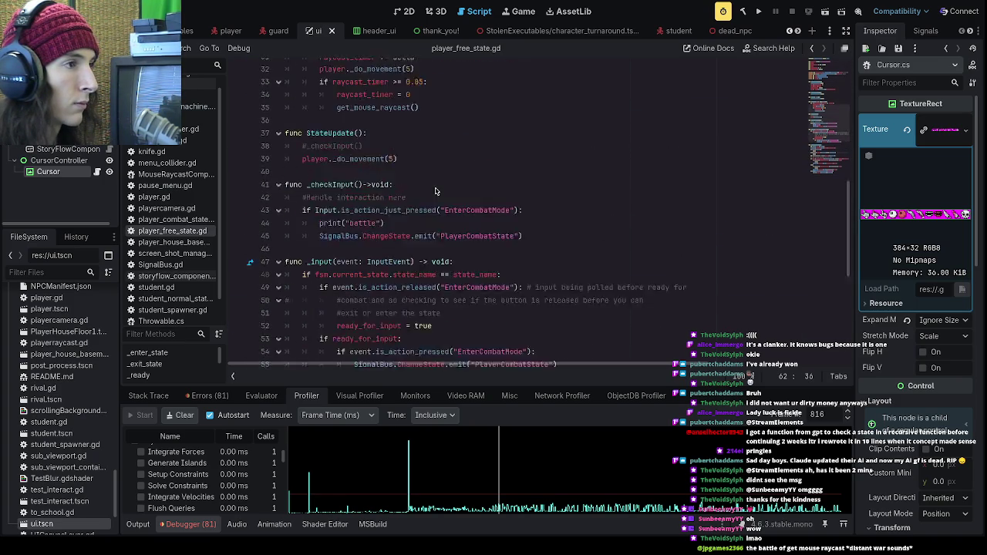
pyautogui.click(391, 223)
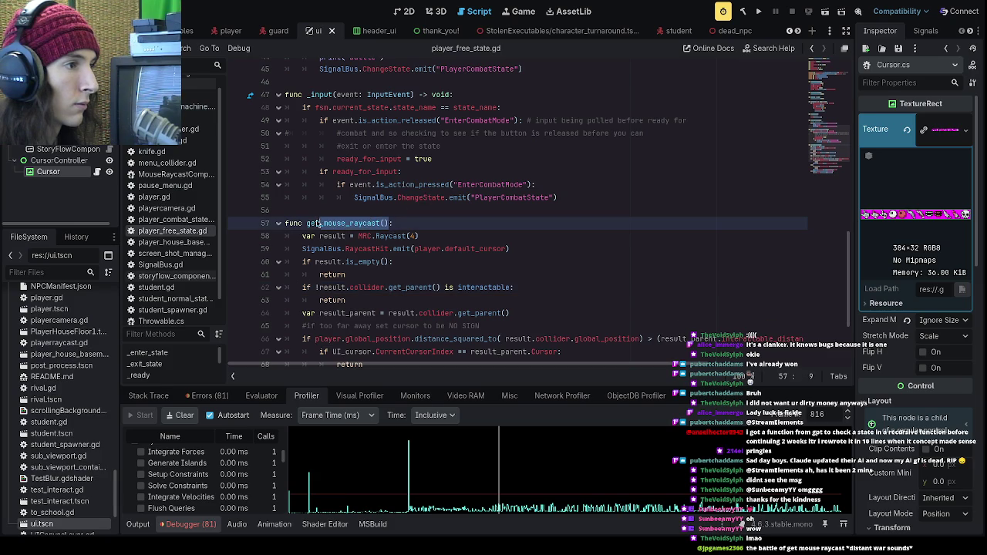
pyautogui.write(':')
pyautogui.press('Up')
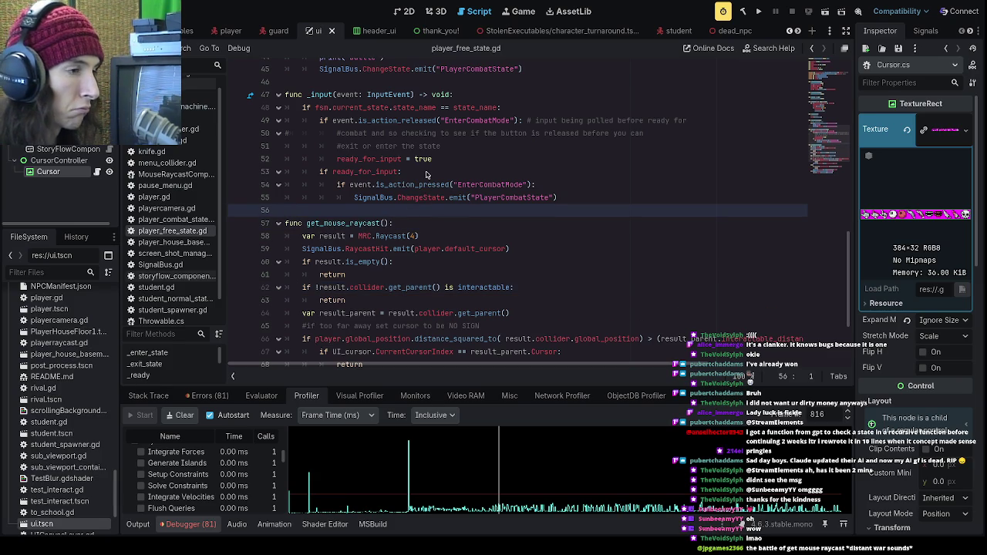
pyautogui.scroll(-3, 429, 178)
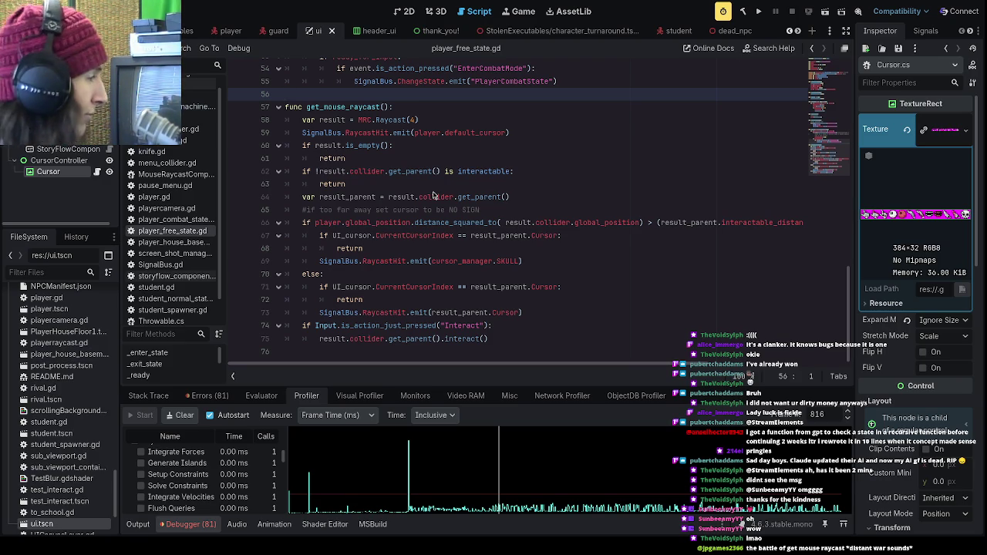
pyautogui.click(435, 183)
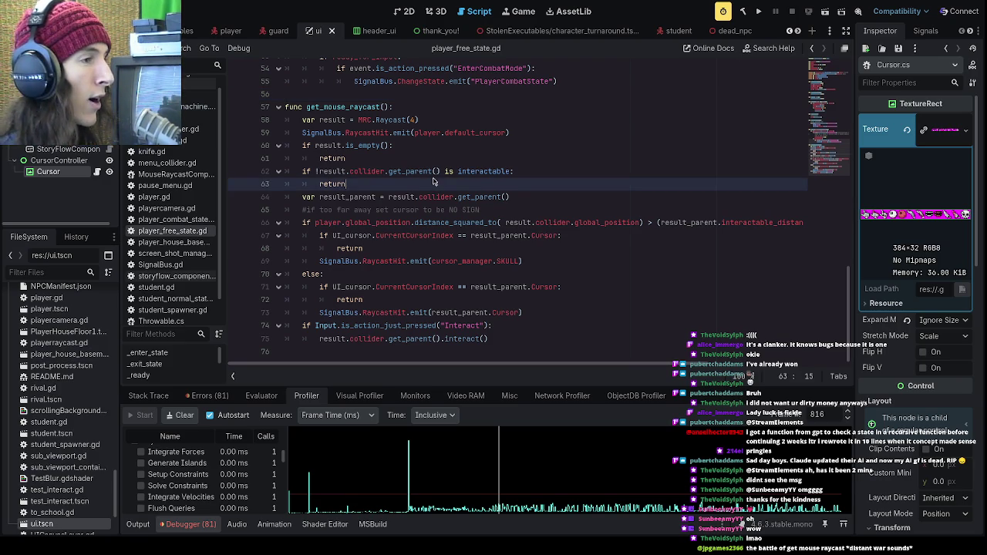
pyautogui.click(442, 161)
pyautogui.scroll(15, 475, 158)
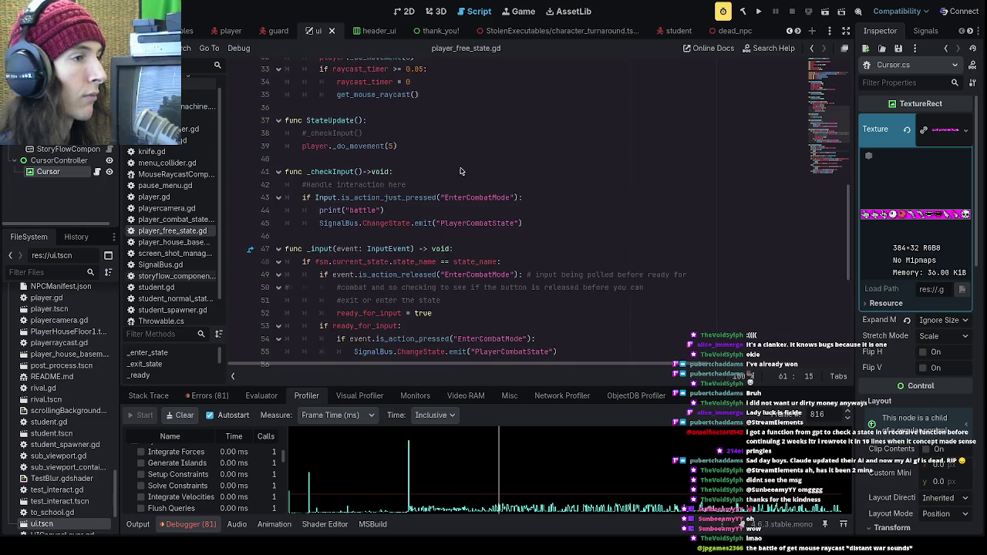
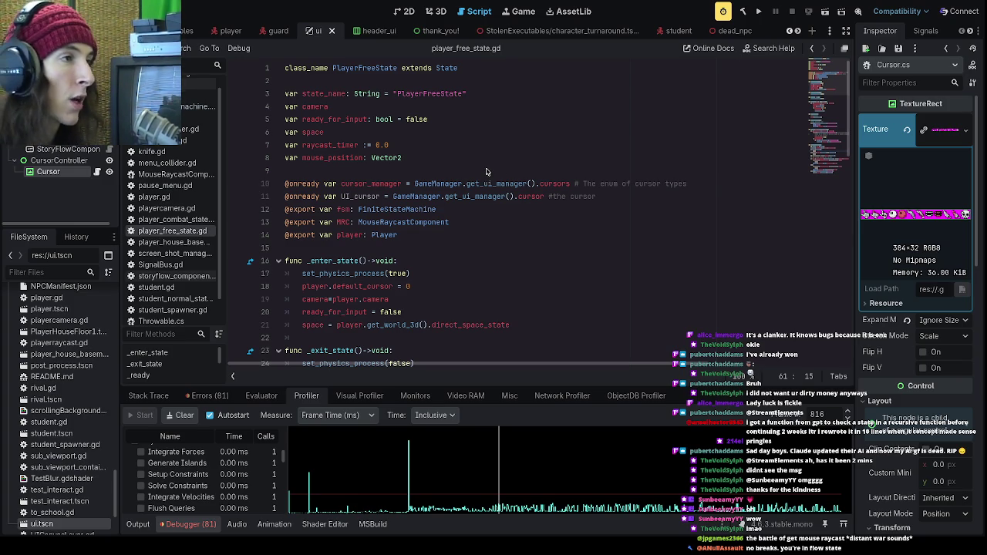
# - Switch to the mouse_raycast_component scene and open MouseRaycastComponent.cs in the script editor
pyautogui.scroll(-3, 560, 120)
pyautogui.scroll(3, 559, 116)
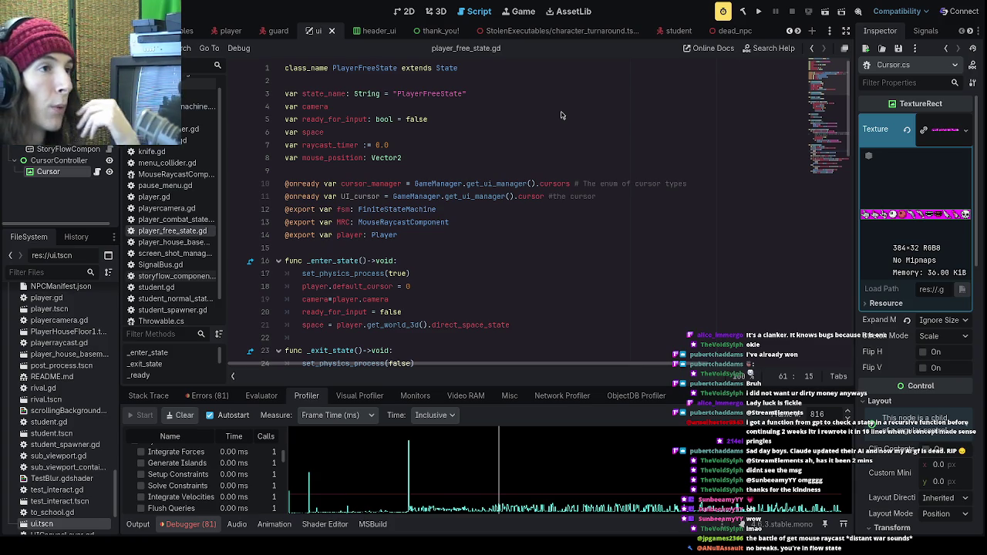
pyautogui.scroll(-5, 620, 33)
pyautogui.scroll(-4, 620, 34)
pyautogui.click(622, 32)
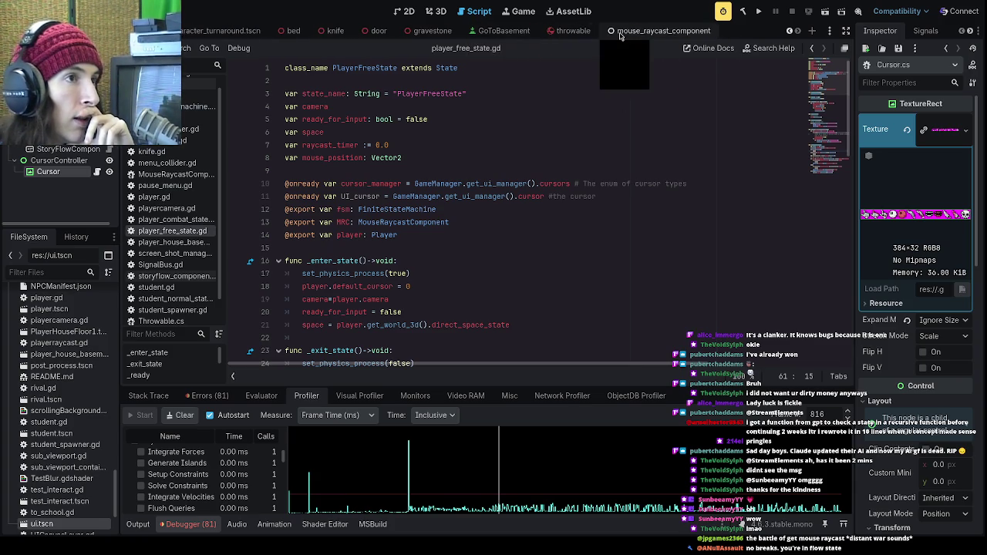
pyautogui.click(416, 171)
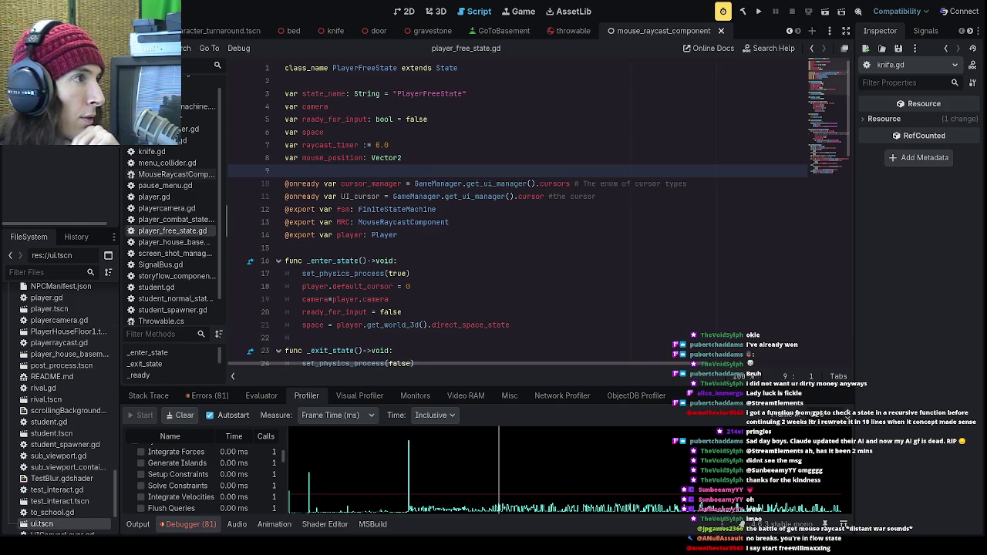
pyautogui.click(173, 175)
# - Delete the blank line before return Result in the Raycast method
pyautogui.scroll(-2, 301, 213)
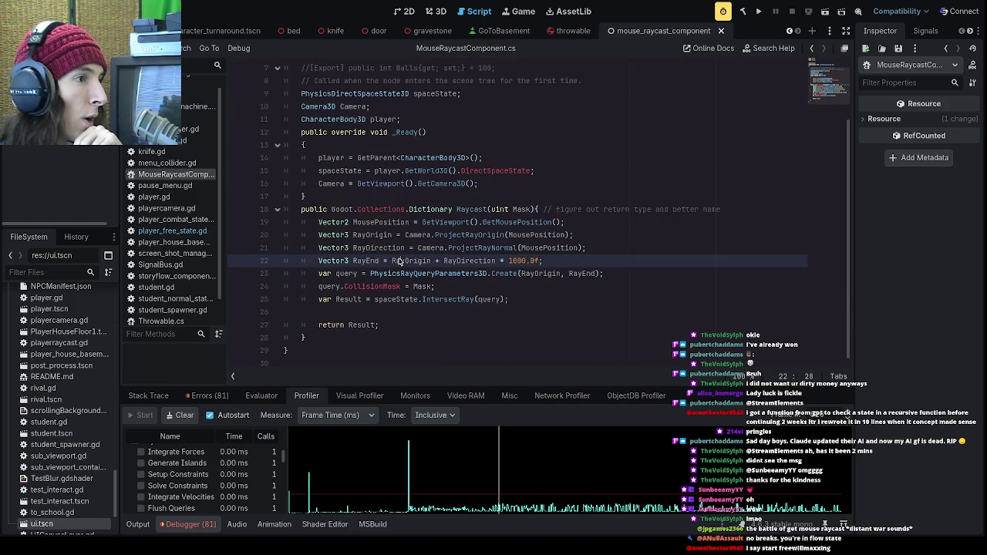
pyautogui.click(399, 263)
pyautogui.click(371, 329)
pyautogui.moveTo(320, 300); pyautogui.dragTo(506, 306)
pyautogui.click(508, 305)
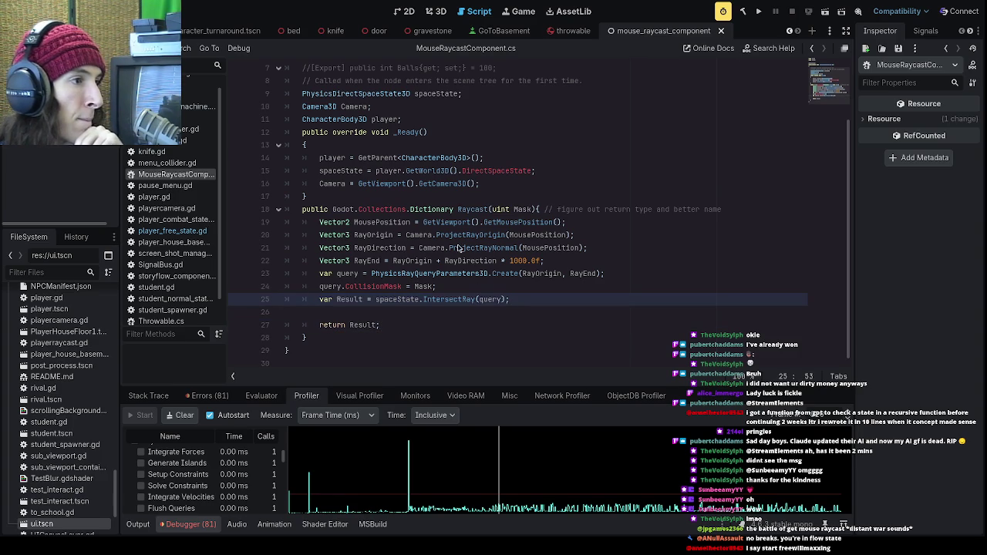
pyautogui.moveTo(304, 211); pyautogui.dragTo(538, 215)
pyautogui.click(554, 222)
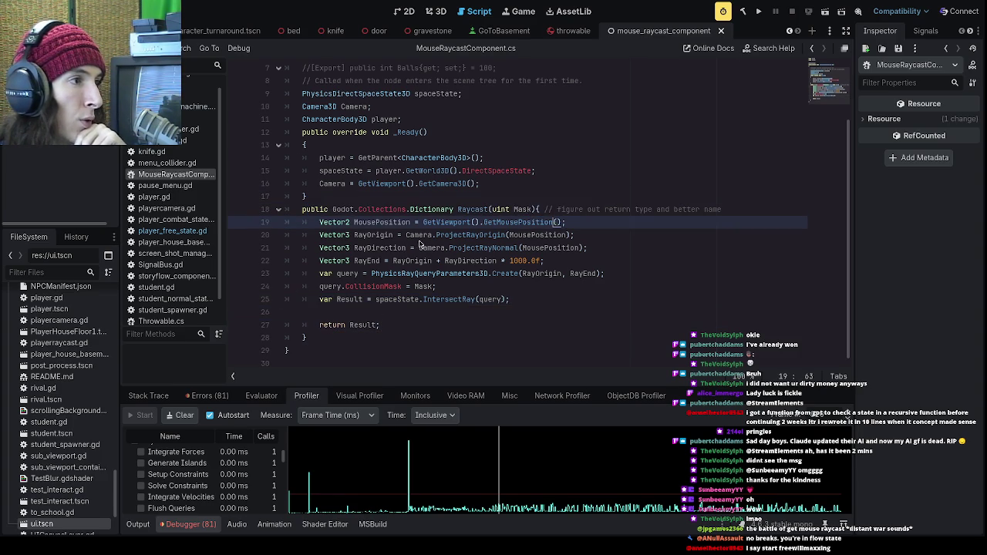
pyautogui.click(405, 321)
pyautogui.press('Up')
pyautogui.press('BackSpace')
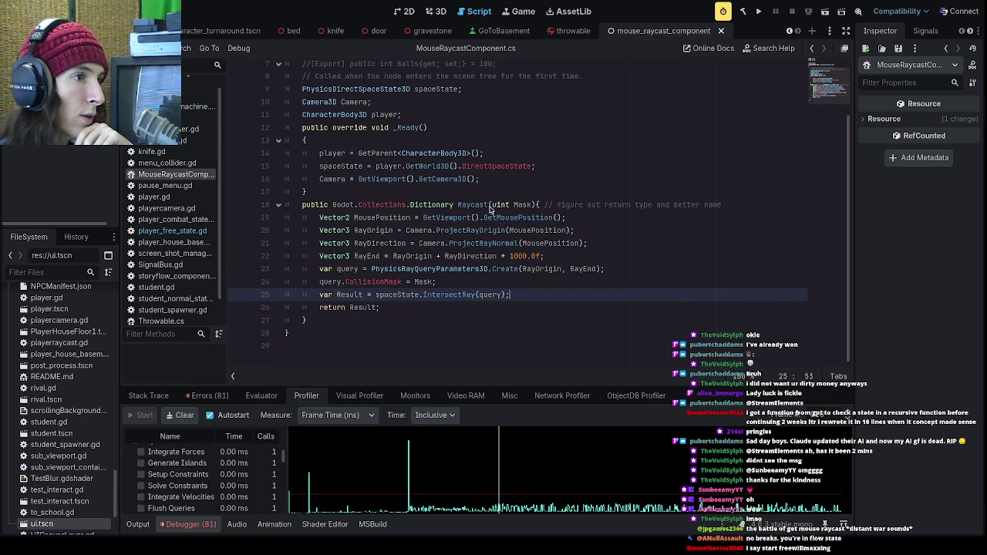
# - Rename the Raycast method to GetCollider and add a new line after its closing brace
pyautogui.click(491, 208)
pyautogui.doubleClick(465, 208)
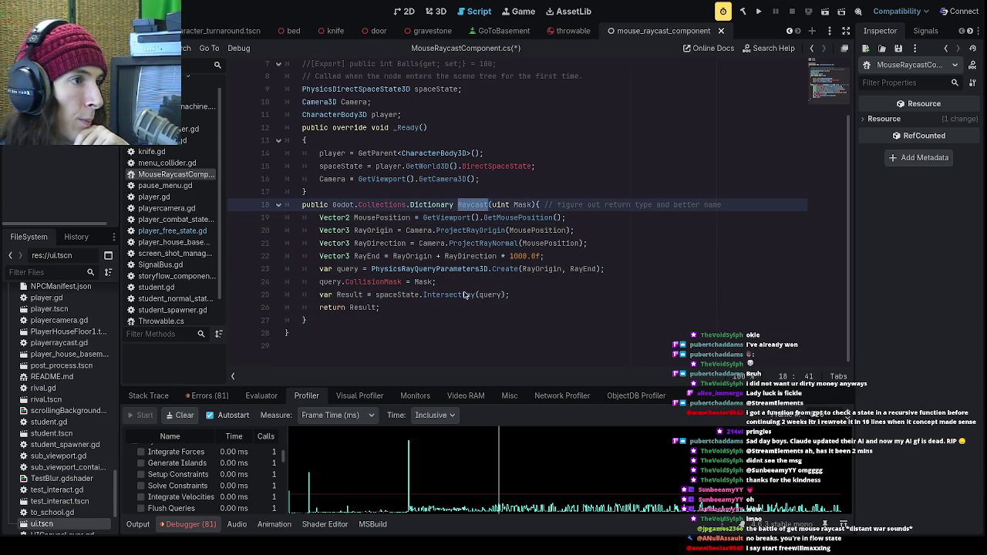
pyautogui.click(463, 211)
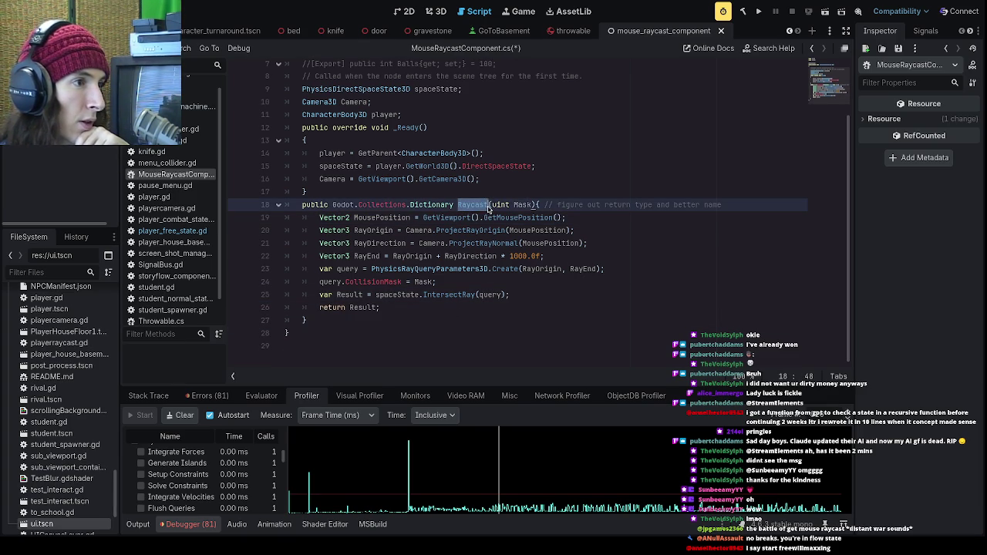
pyautogui.click(501, 306)
pyautogui.doubleClick(484, 206)
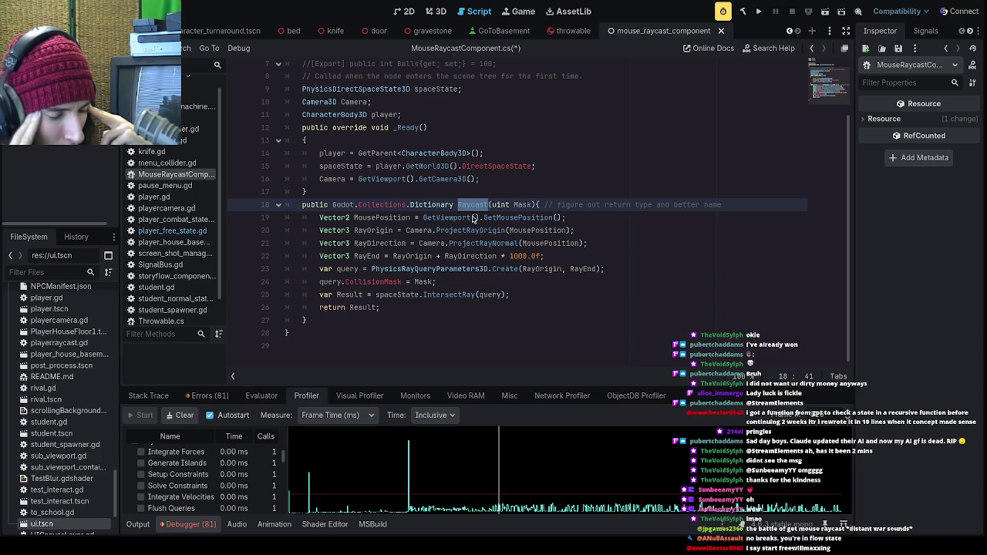
pyautogui.write('GetCollider')
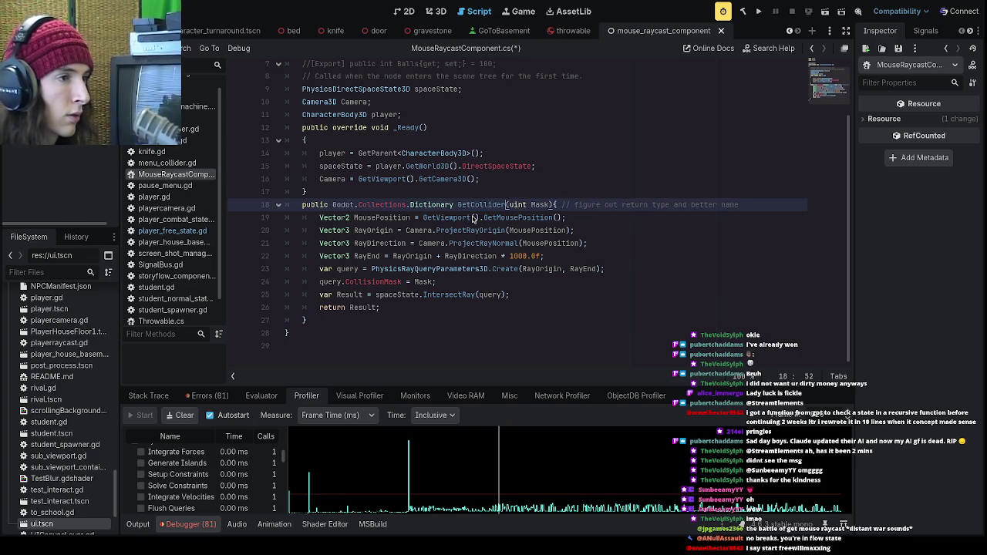
pyautogui.click(433, 307)
pyautogui.click(424, 320)
pyautogui.press('Return')
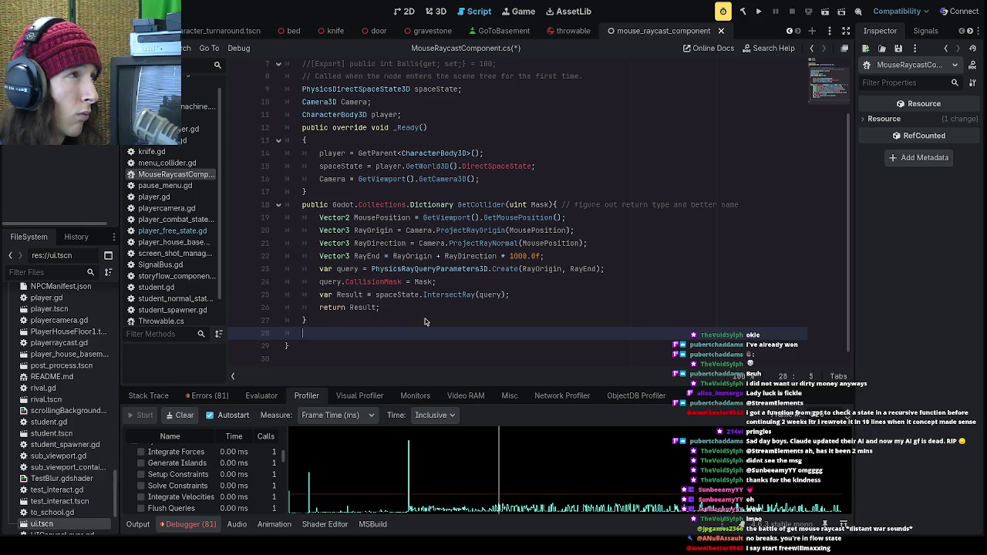
# - Add public Vector2 GetPosition(){} and public Vector2 GetAngle(){ stubs below GetCollider
pyautogui.write('p')
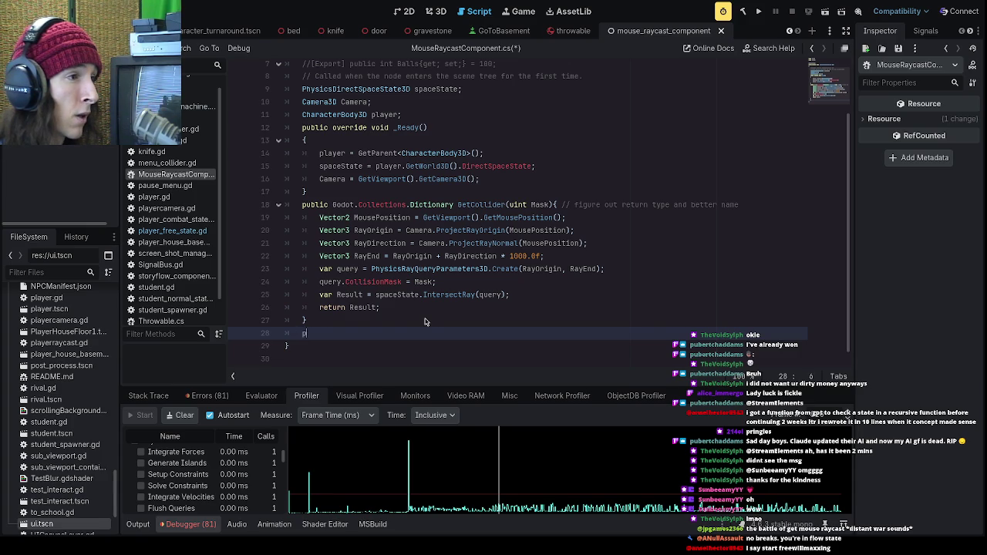
pyautogui.write('ublic Vector2')
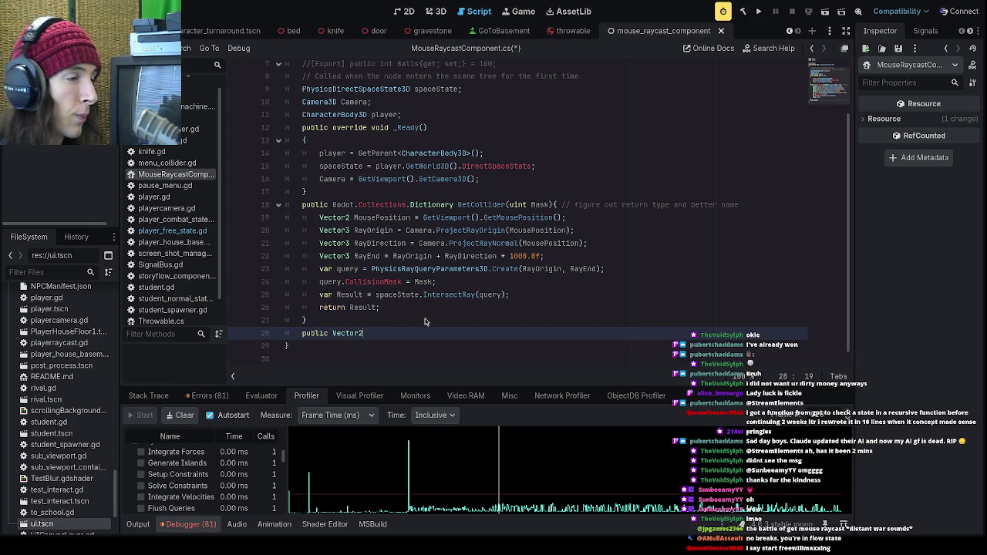
pyautogui.write(' Get')
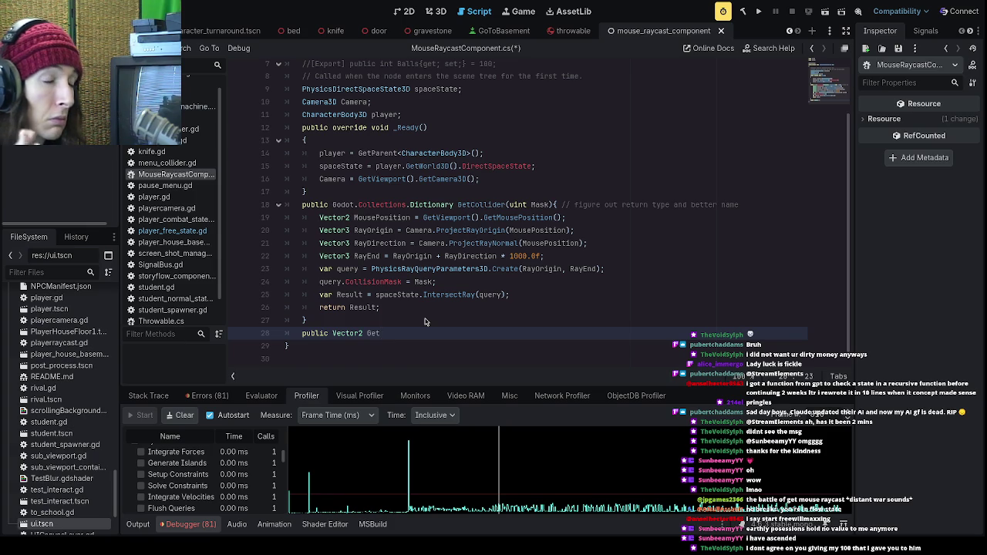
pyautogui.write('Position()')
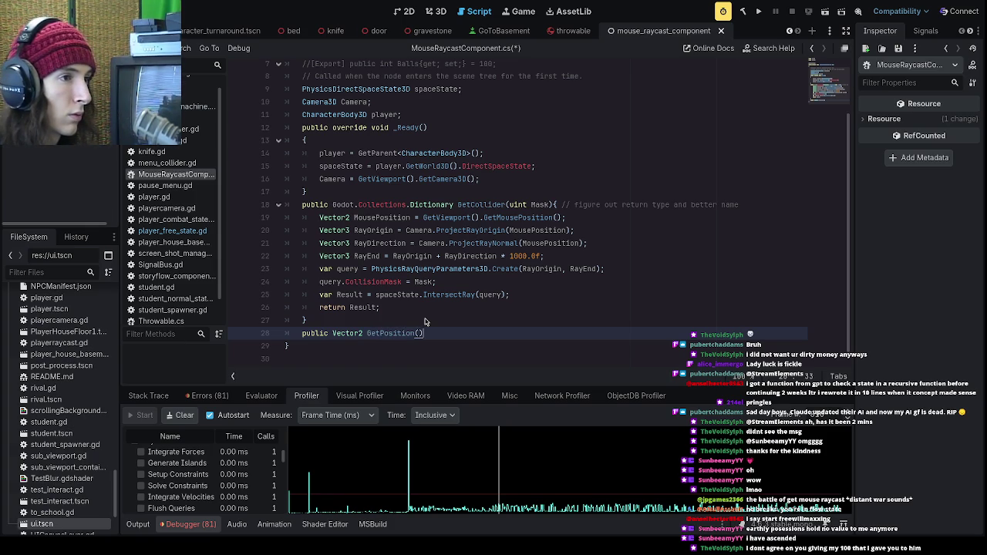
pyautogui.write('{}')
pyautogui.press('Return')
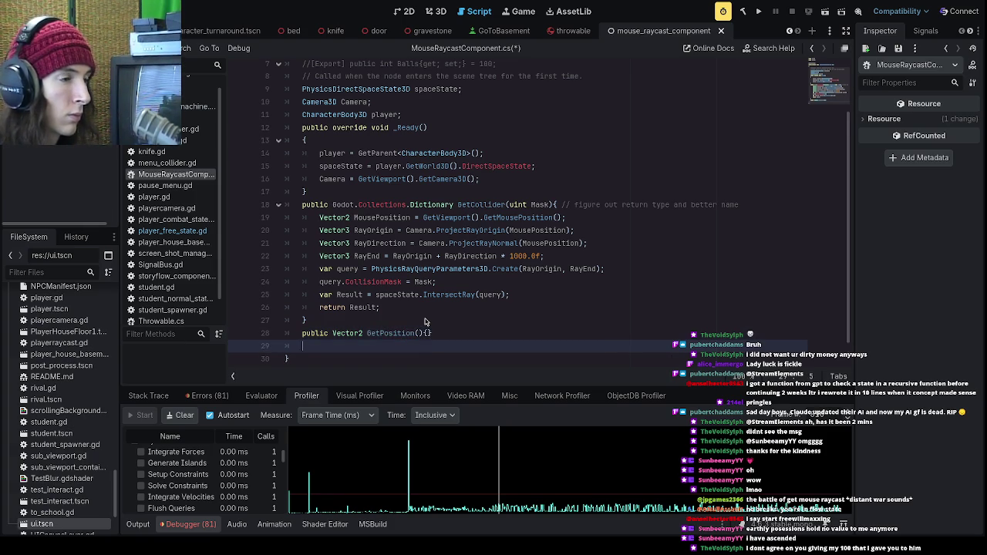
pyautogui.write('public V')
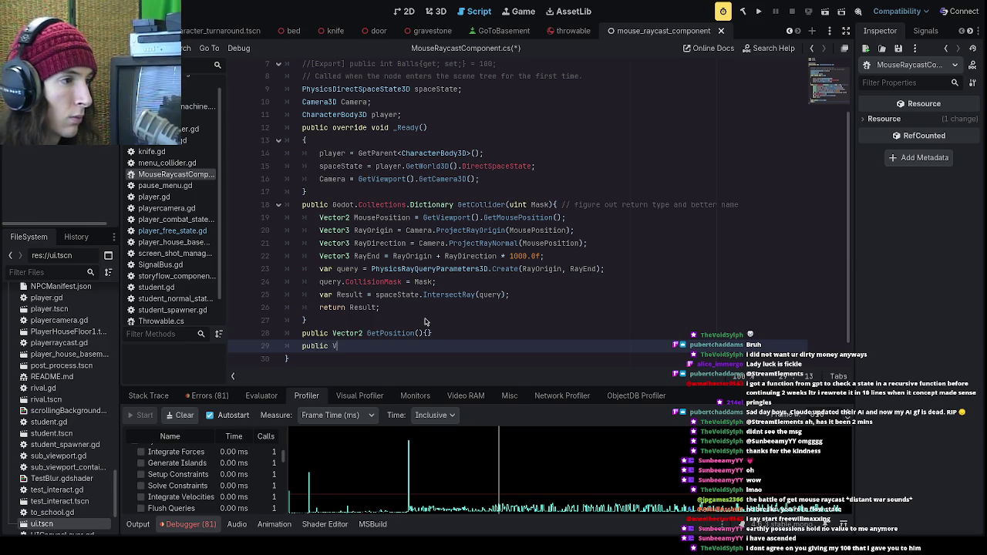
pyautogui.write('ector2 GetAngle()')
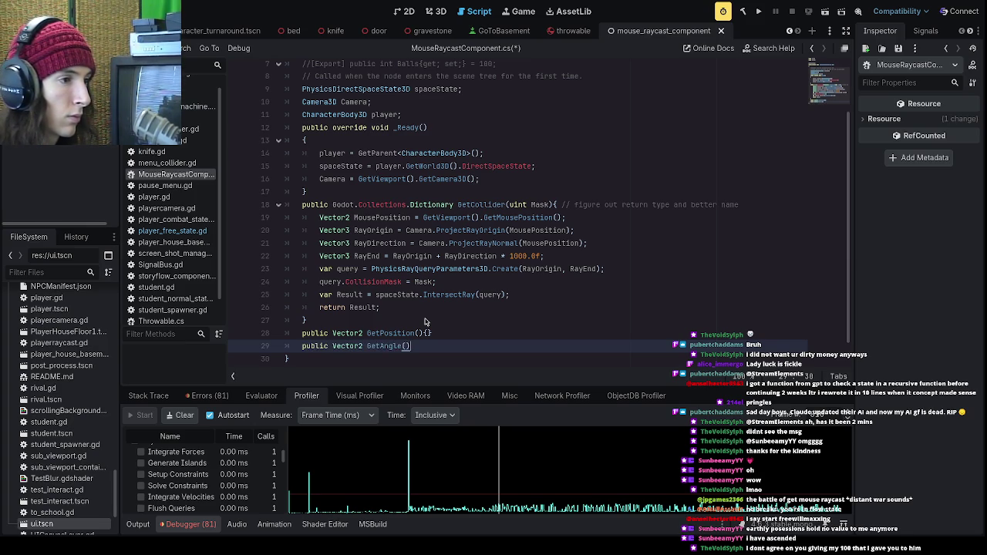
pyautogui.write('{')
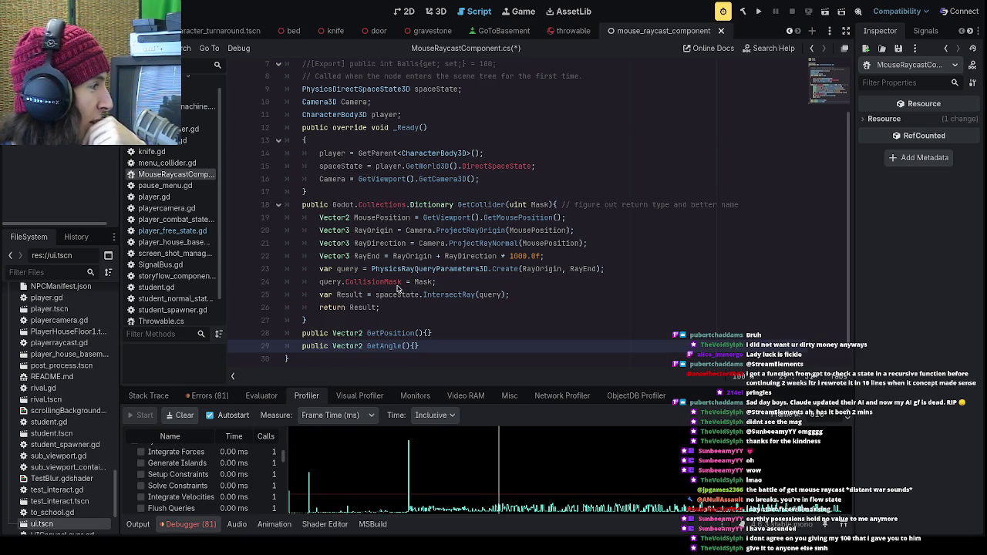
pyautogui.scroll(-1, 397, 288)
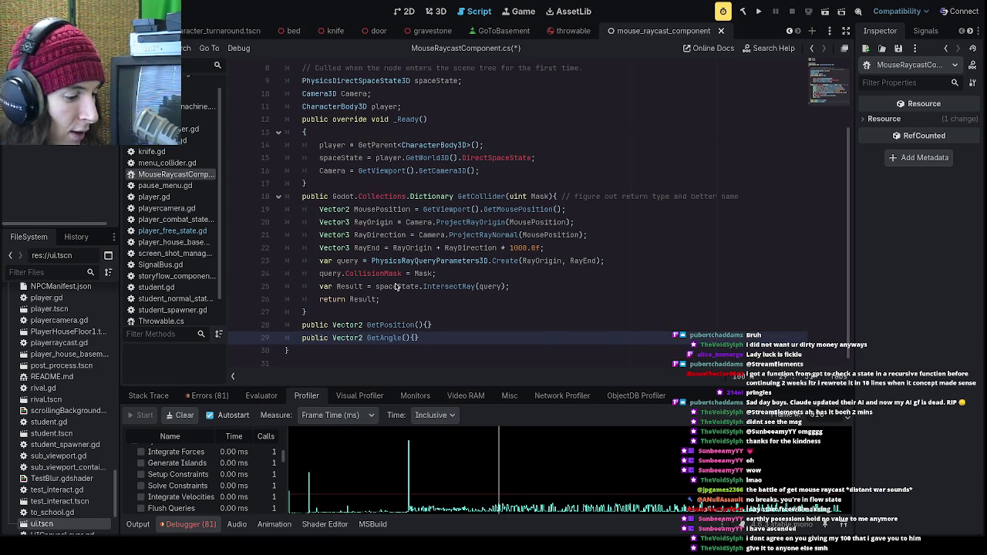
pyautogui.press('Return')
# - Open the GetPosition body onto its own line and review the ray-computing lines 19–22
pyautogui.click(424, 320)
pyautogui.press('Return')
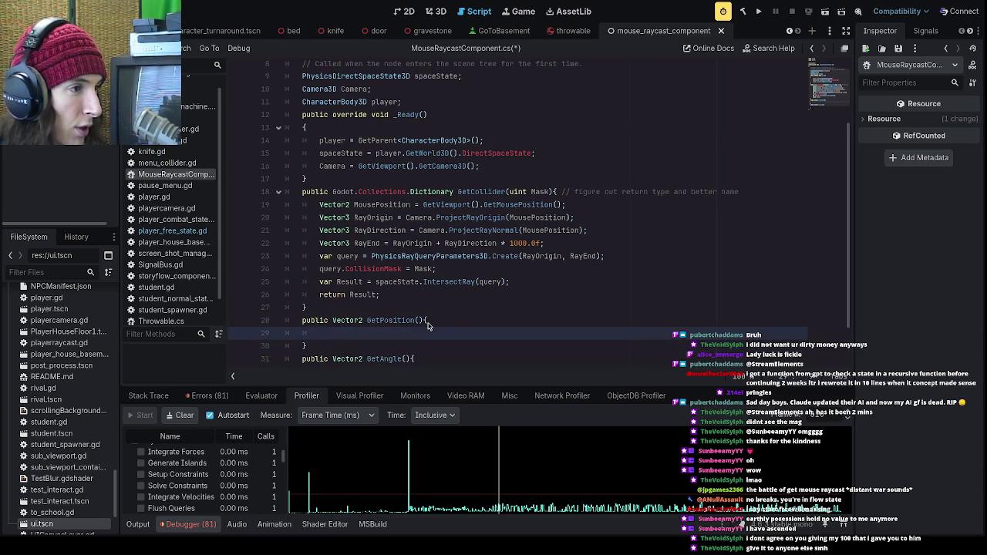
pyautogui.scroll(-4, 428, 324)
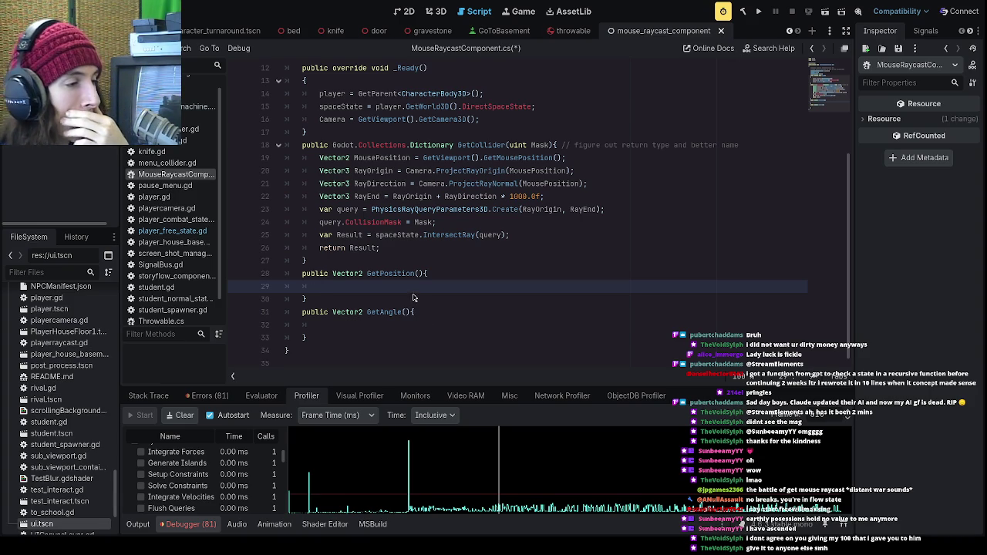
pyautogui.scroll(1, 412, 293)
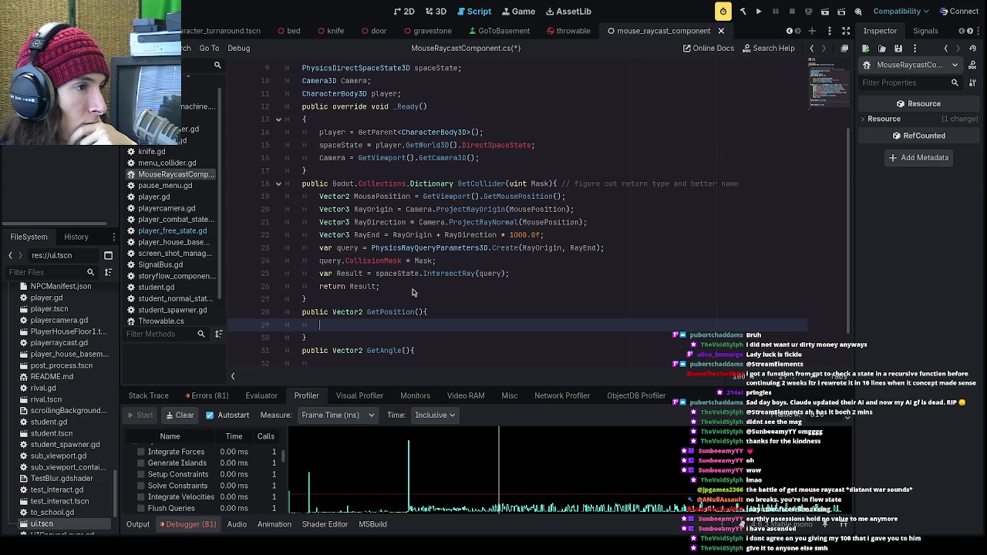
pyautogui.moveTo(549, 236)
pyautogui.mouseDown()
pyautogui.moveTo(267, 200)
pyautogui.moveTo(582, 239)
pyautogui.moveTo(301, 223)
pyautogui.moveTo(228, 193)
pyautogui.mouseUp()
pyautogui.click(397, 215)
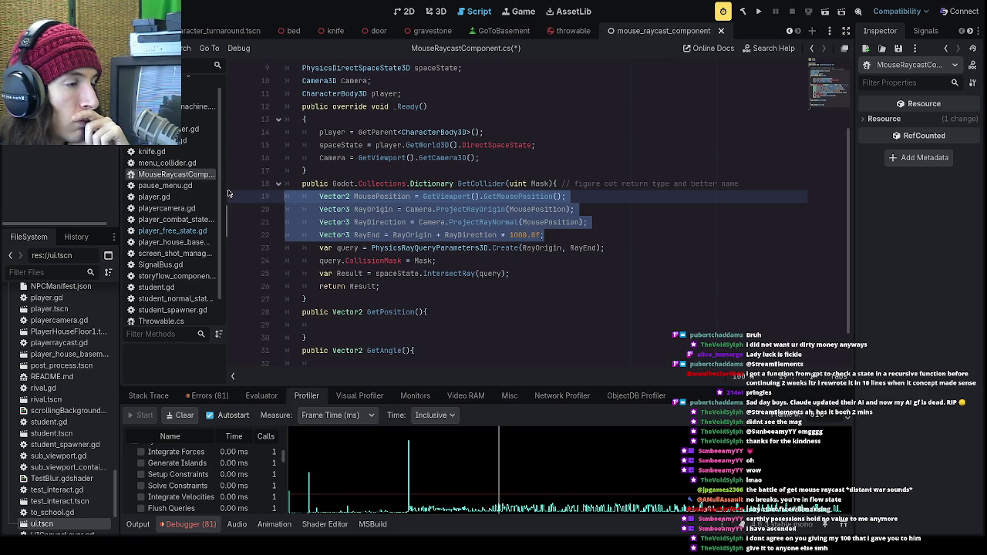
pyautogui.click(552, 223)
pyautogui.click(555, 240)
pyautogui.moveTo(555, 240); pyautogui.dragTo(232, 193)
pyautogui.click(313, 211)
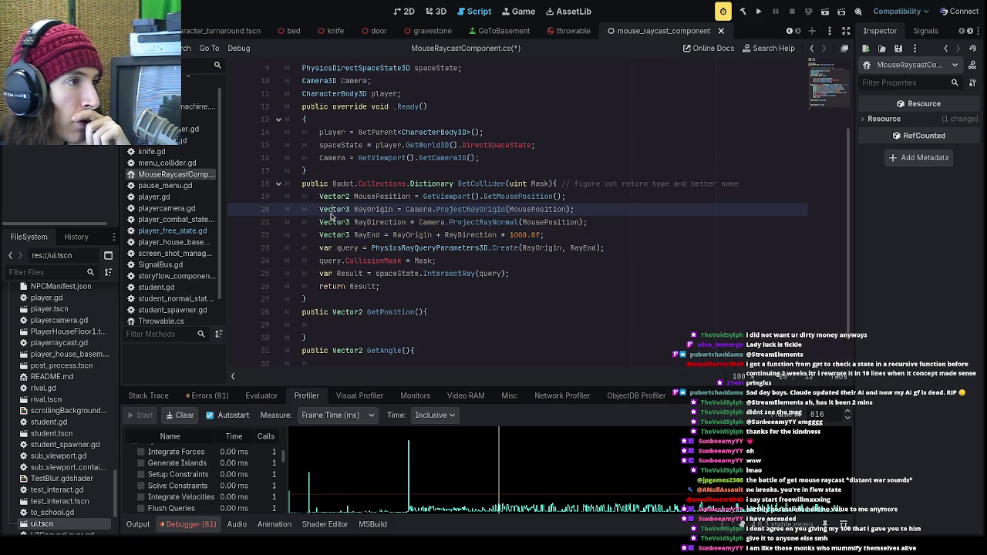
pyautogui.click(337, 184)
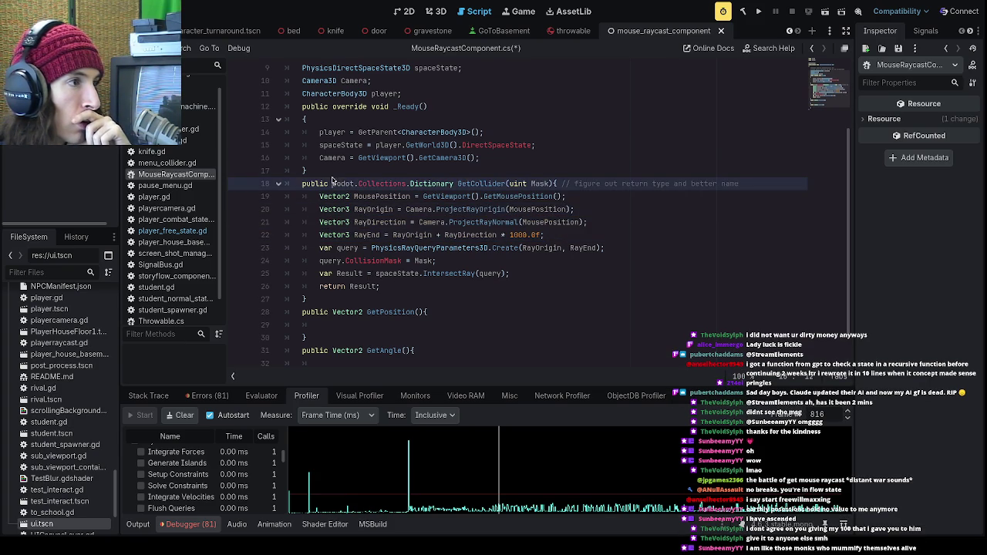
pyautogui.click(337, 172)
pyautogui.click(552, 236)
pyautogui.moveTo(553, 236); pyautogui.dragTo(226, 195)
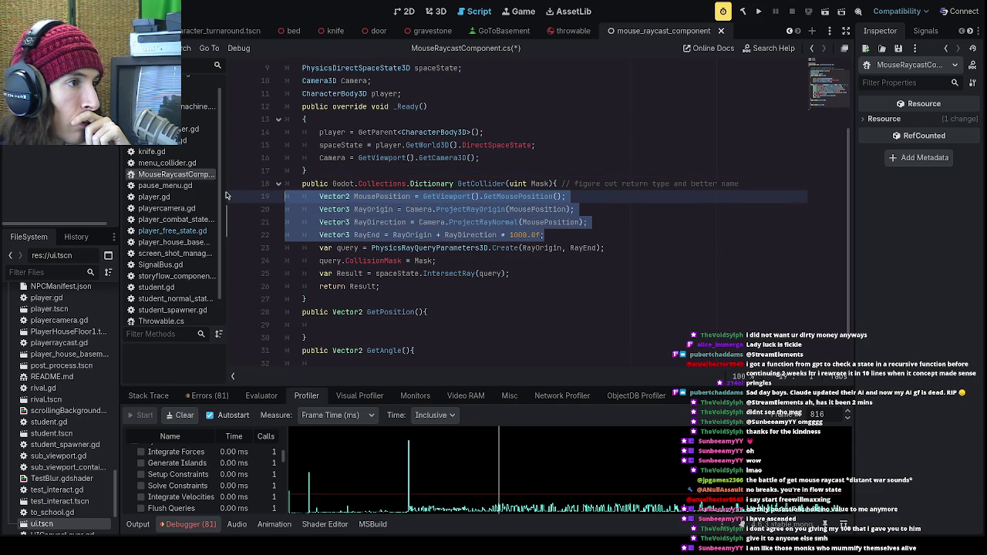
pyautogui.moveTo(320, 248); pyautogui.dragTo(441, 290)
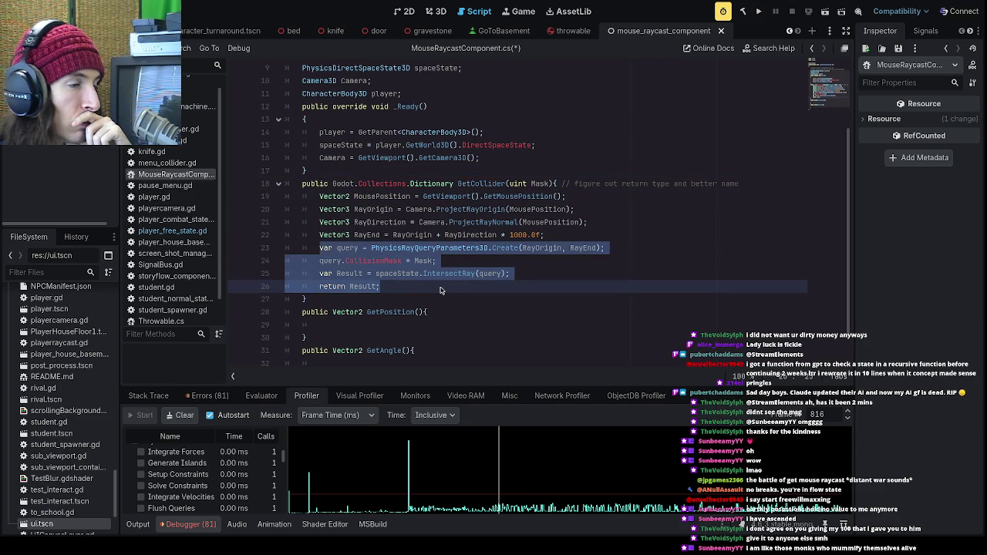
pyautogui.click(441, 290)
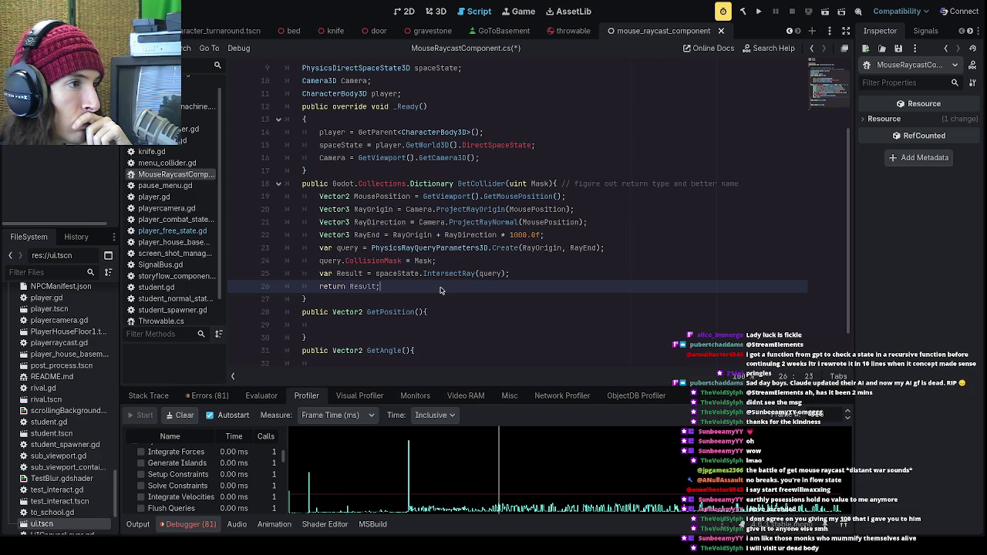
pyautogui.click(363, 175)
# - Add an empty private Vector3 ShootRay() method and move GetCollider's four ray-building lines into it
pyautogui.press('Return')
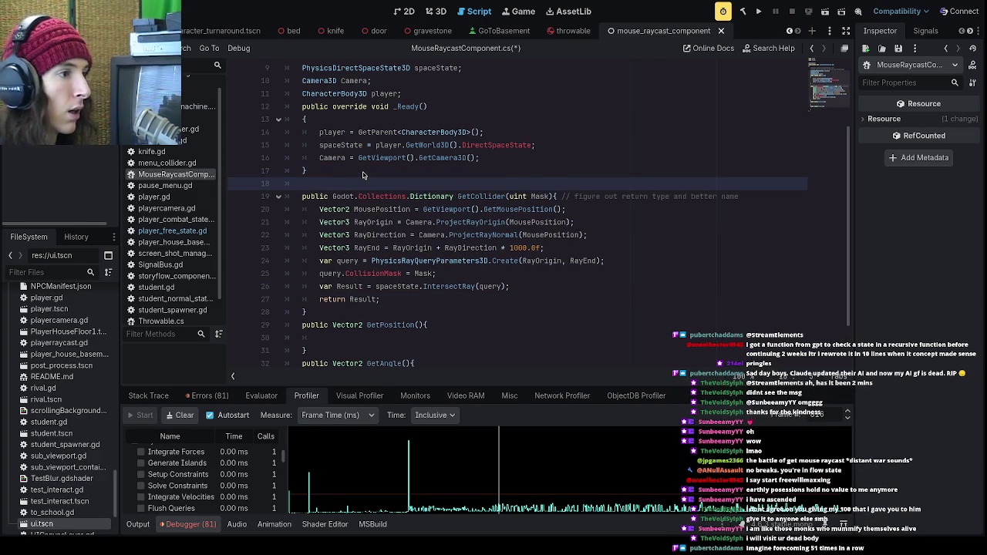
pyautogui.write('p')
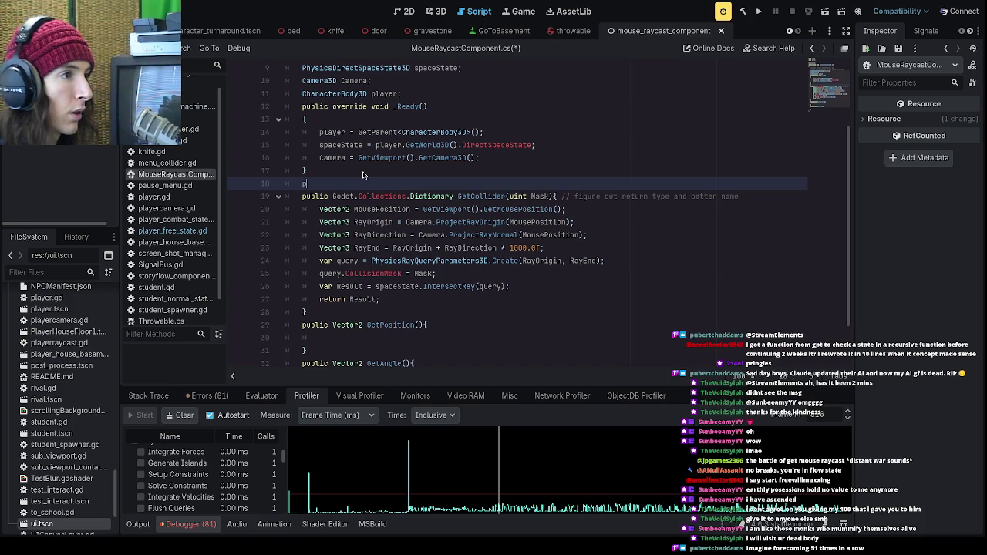
pyautogui.write('rivate V')
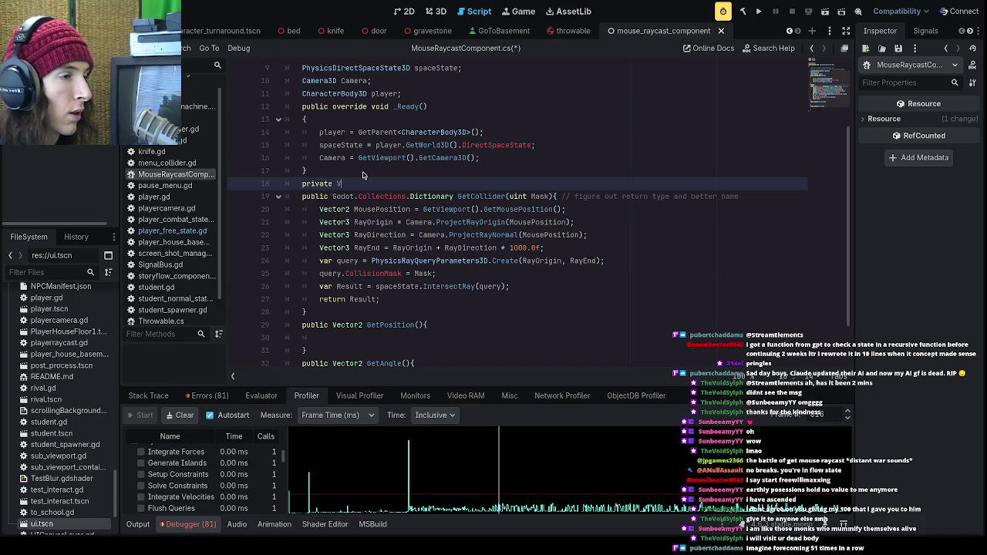
pyautogui.write('ector3')
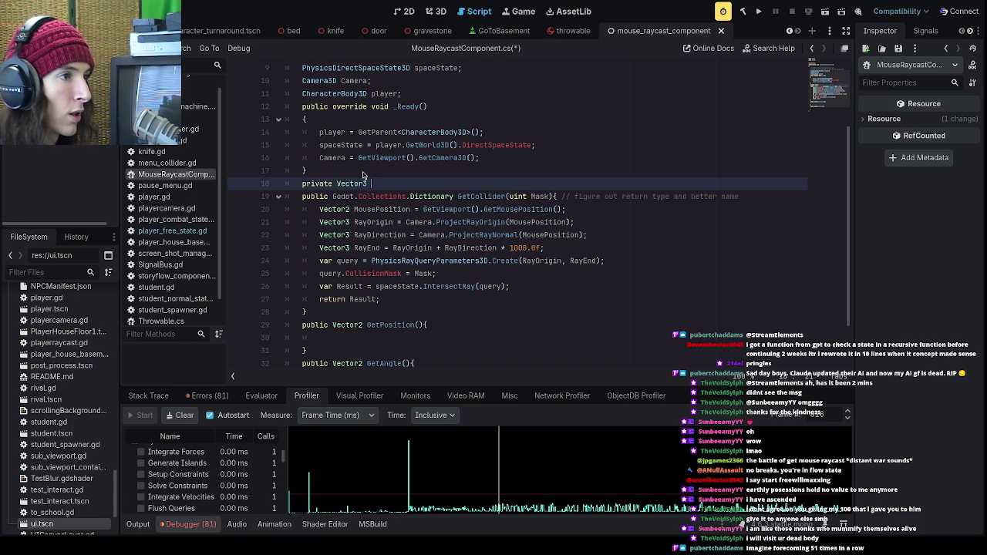
pyautogui.write(' S')
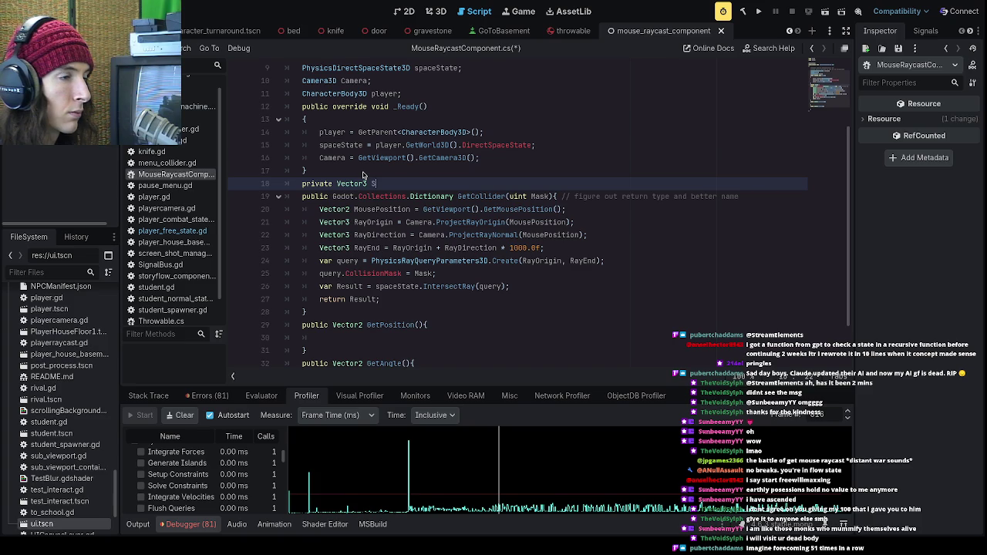
pyautogui.write('hootRay()')
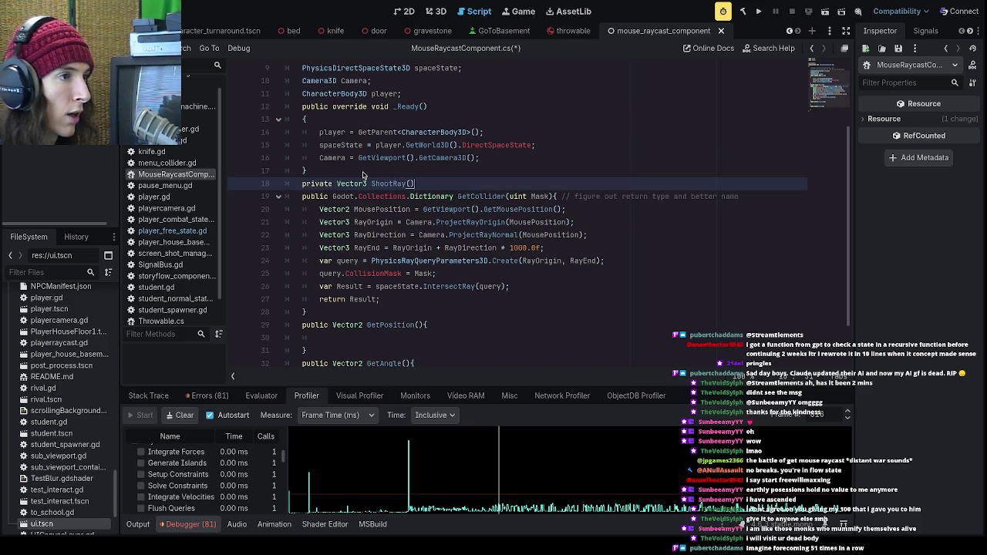
pyautogui.write('{')
pyautogui.press('Return')
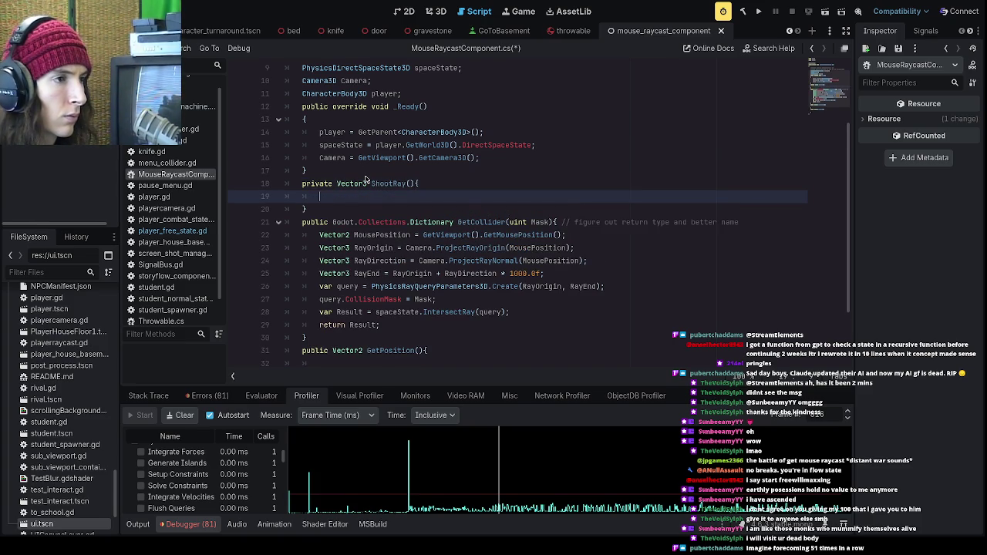
pyautogui.click(432, 301)
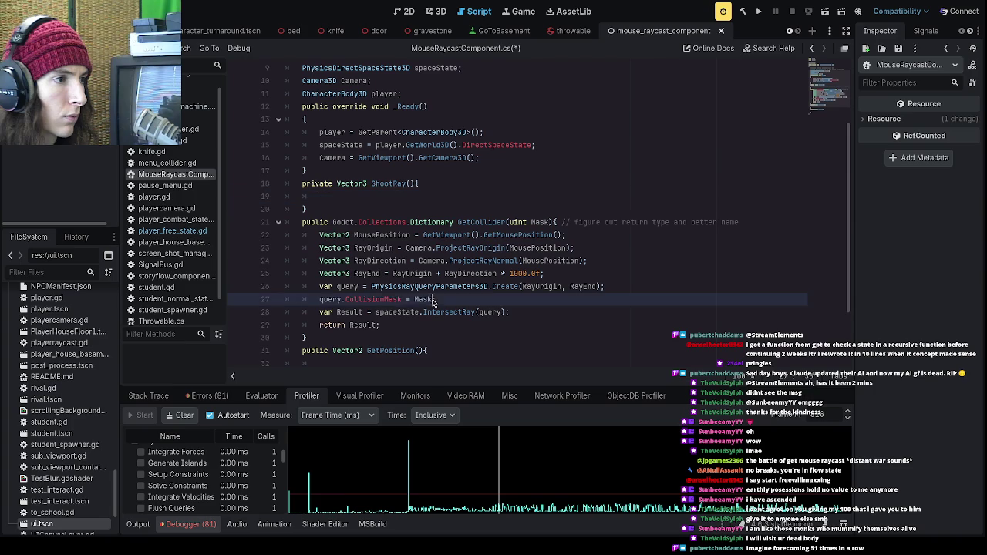
pyautogui.moveTo(546, 274)
pyautogui.mouseDown()
pyautogui.moveTo(559, 273)
pyautogui.moveTo(292, 233)
pyautogui.mouseUp()
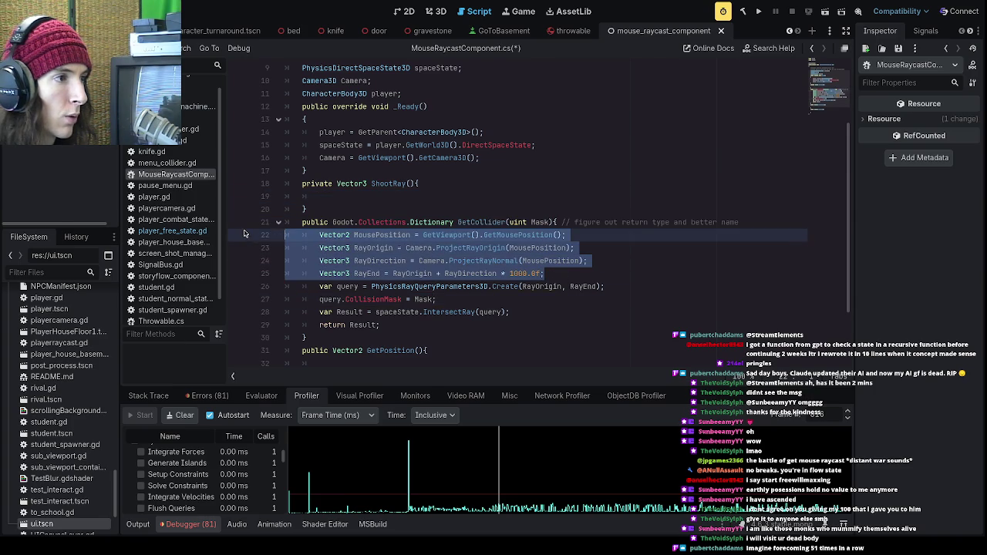
pyautogui.hotkey('ctrl', 'x')
pyautogui.click(350, 196)
pyautogui.hotkey('ctrl', 'v')
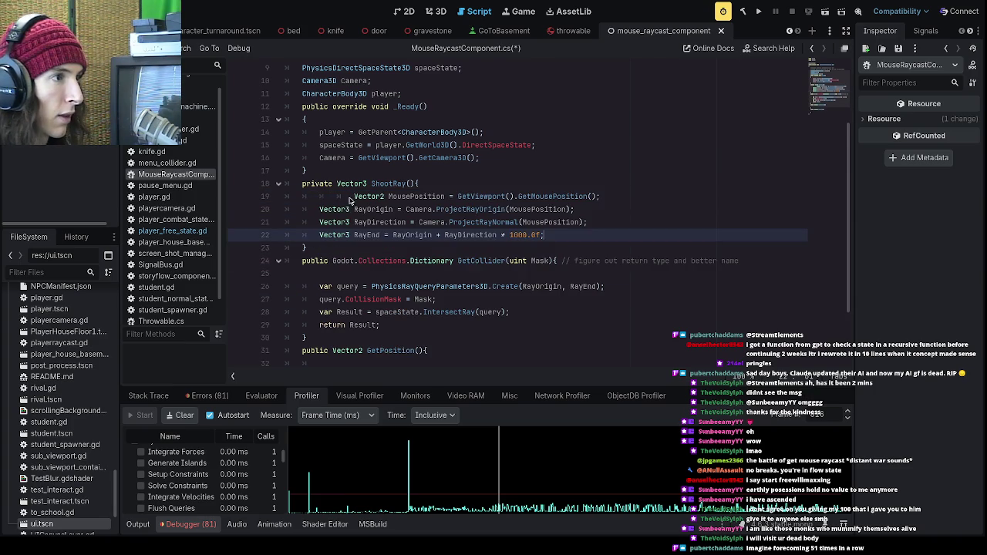
# - Fix the pasted indentation and start a return, then undo the ShootRay refactor
pyautogui.click(353, 198)
pyautogui.press('BackSpace')
pyautogui.press('BackSpace')
pyautogui.click(432, 185)
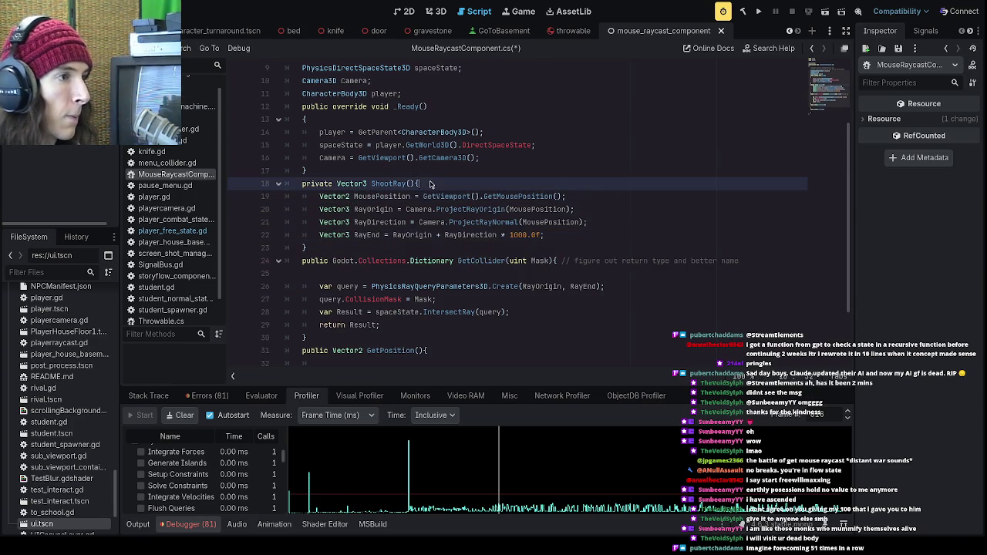
pyautogui.click(594, 242)
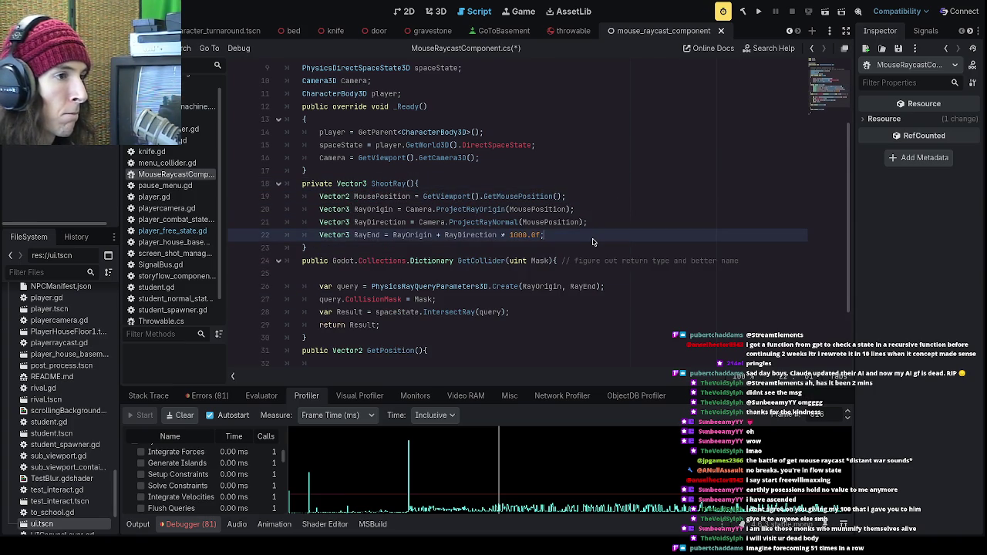
pyautogui.press('Return')
pyautogui.press('Return')
pyautogui.write('return')
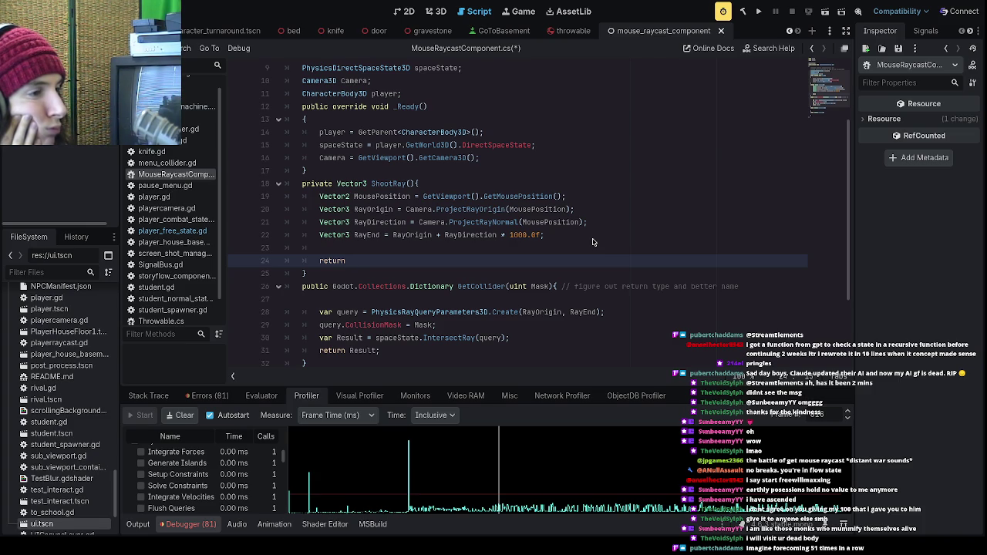
pyautogui.hotkey('ctrl', 'z')
pyautogui.hotkey('ctrl', 'z')
pyautogui.hotkey('ctrl', 'z')
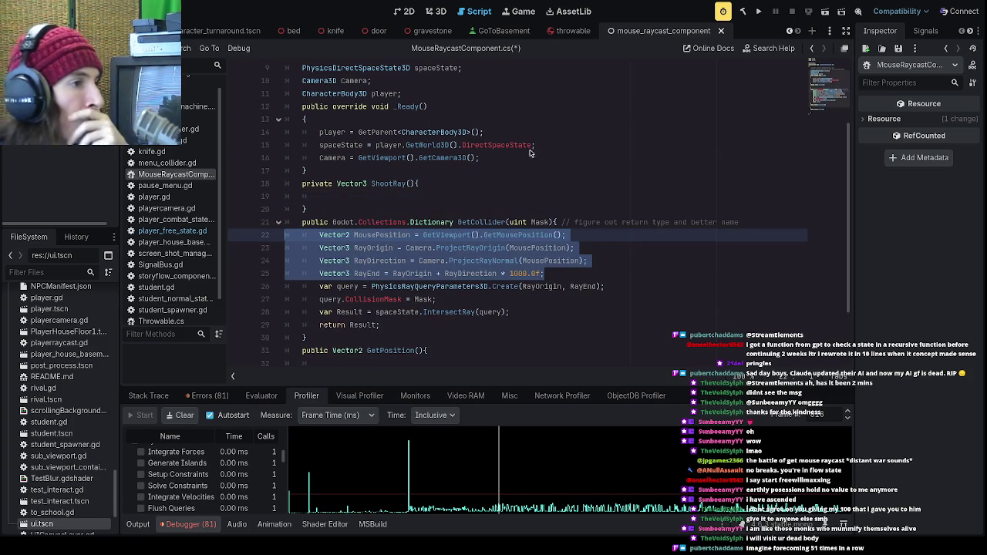
pyautogui.click(480, 275)
pyautogui.scroll(-1, 482, 278)
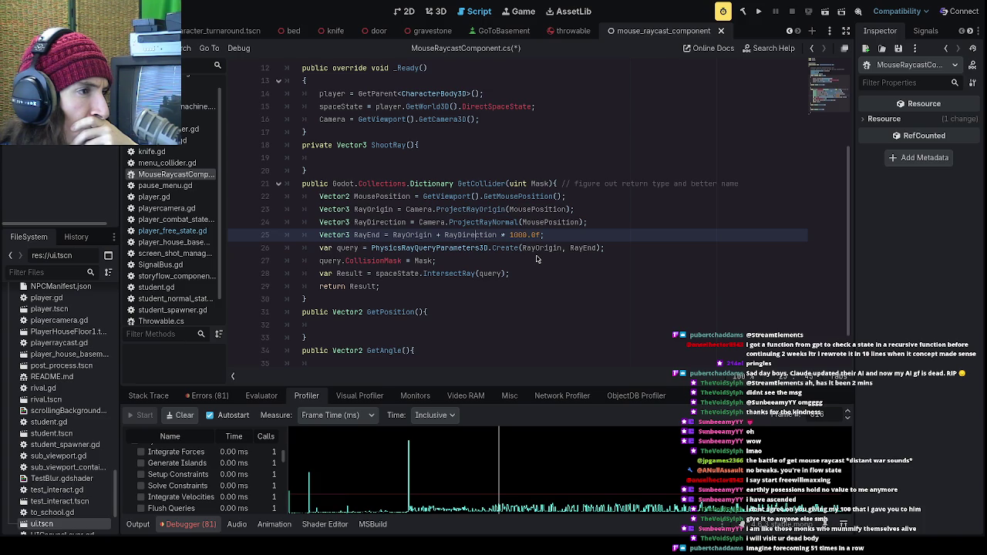
pyautogui.click(520, 251)
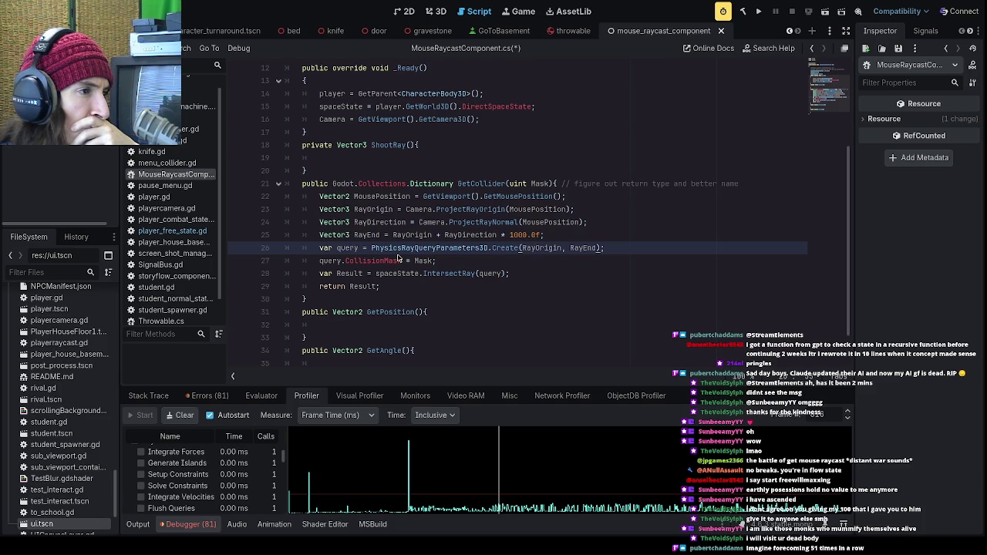
pyautogui.click(536, 262)
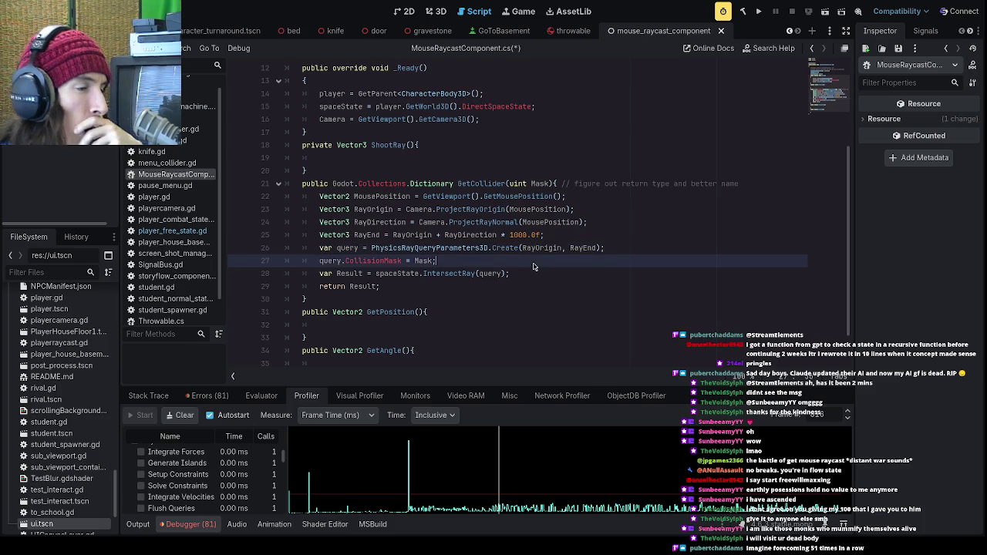
pyautogui.moveTo(382, 286); pyautogui.dragTo(285, 184)
pyautogui.click(524, 276)
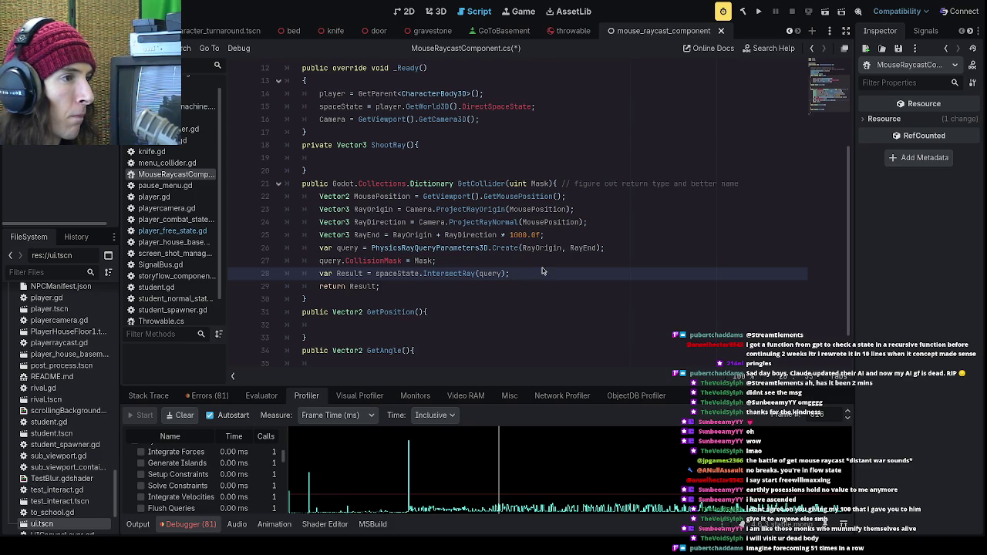
pyautogui.scroll(-1, 527, 275)
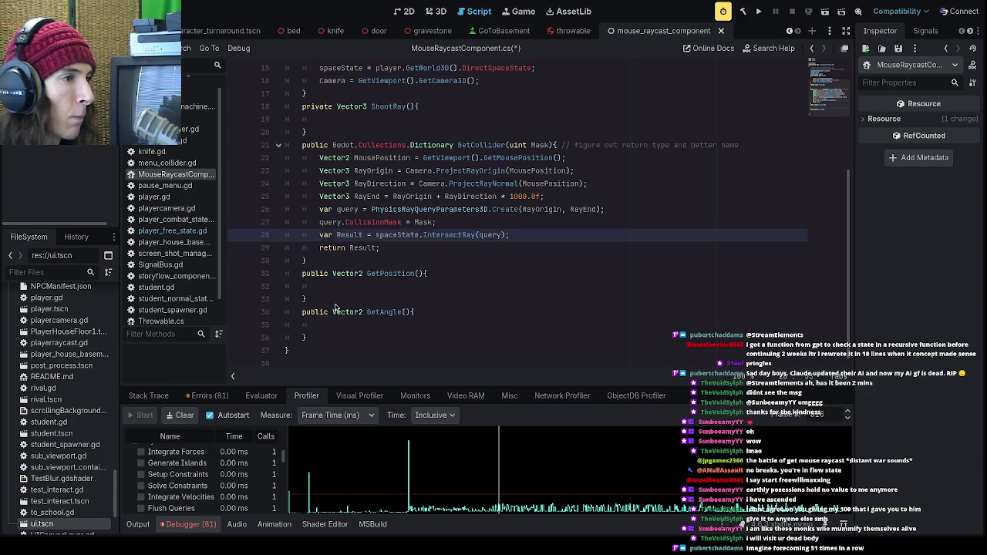
# - Delete the empty GetPosition method so GetAngle follows GetCollider
pyautogui.moveTo(333, 304); pyautogui.dragTo(244, 277)
pyautogui.press('BackSpace')
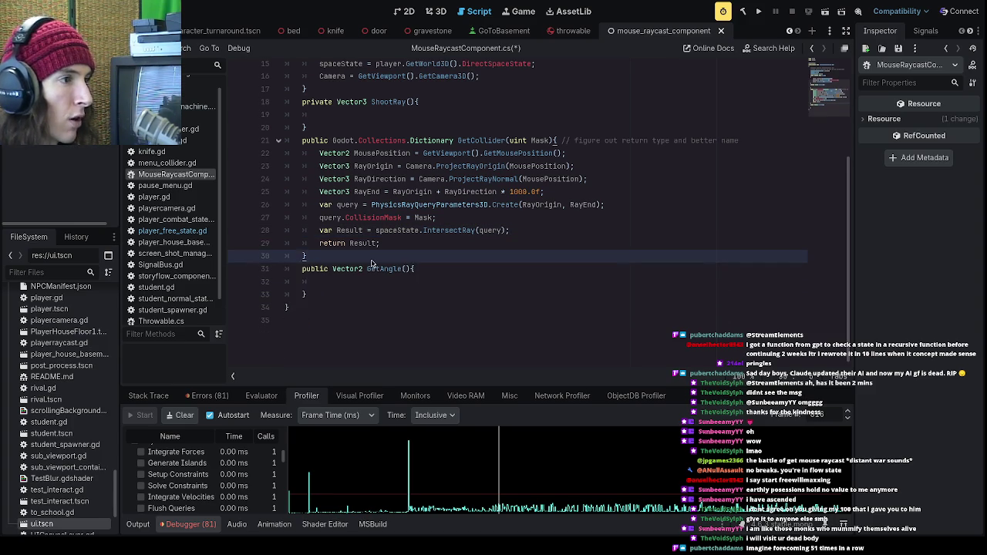
pyautogui.moveTo(415, 270); pyautogui.dragTo(367, 277)
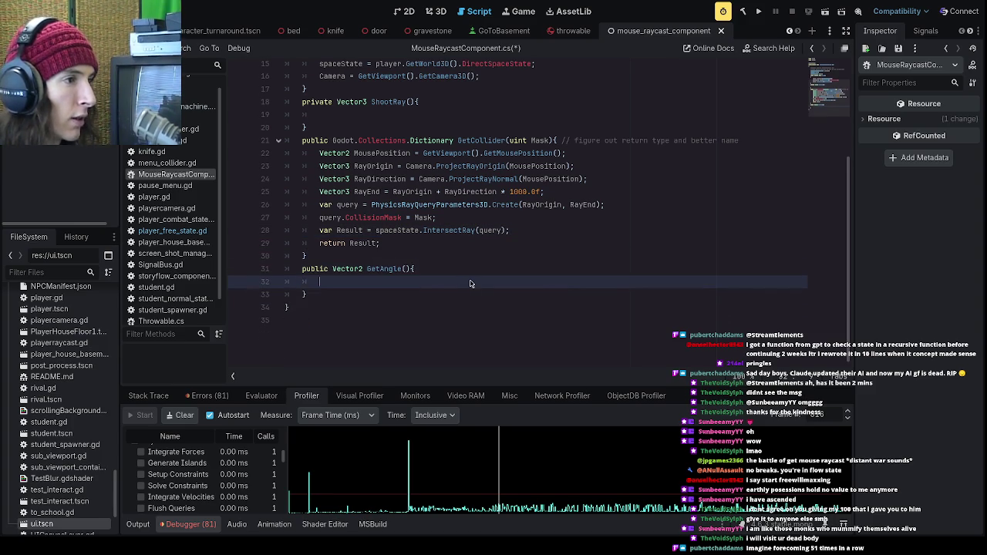
pyautogui.scroll(2, 469, 283)
pyautogui.moveTo(458, 218); pyautogui.dragTo(484, 222)
pyautogui.click(523, 242)
# - Place the caret at the end of GetCollider's IntersectRay line
pyautogui.click(515, 295)
pyautogui.scroll(-1, 539, 291)
pyautogui.click(561, 287)
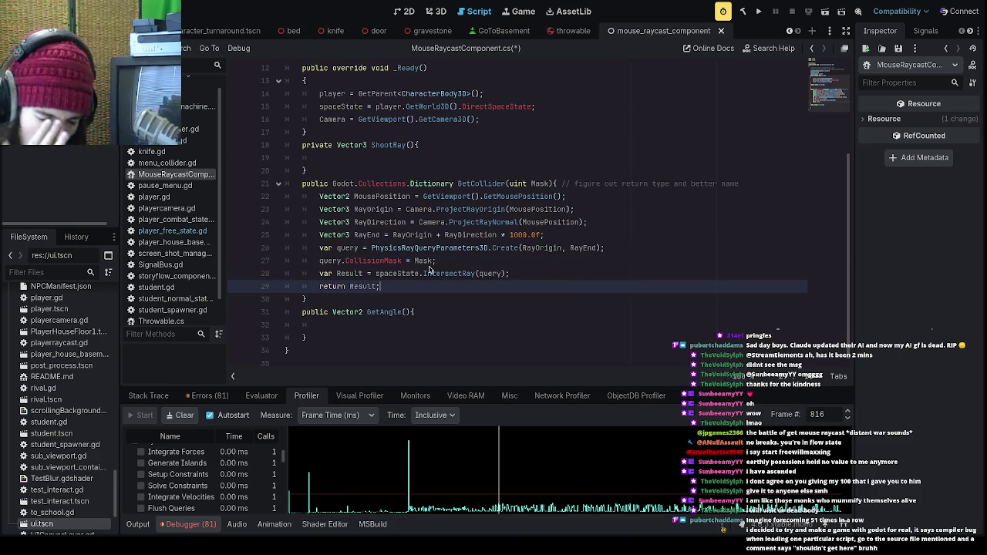
pyautogui.click(482, 262)
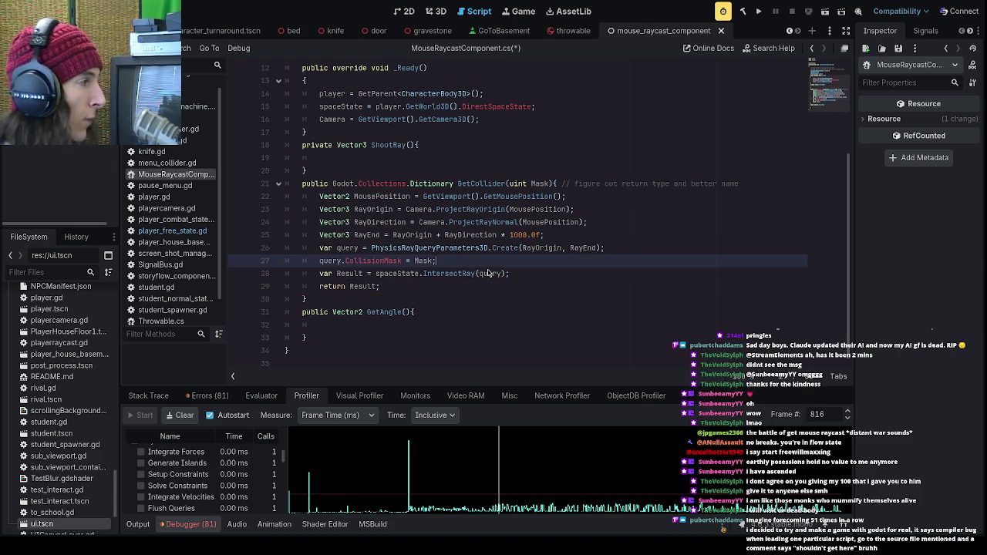
pyautogui.click(513, 273)
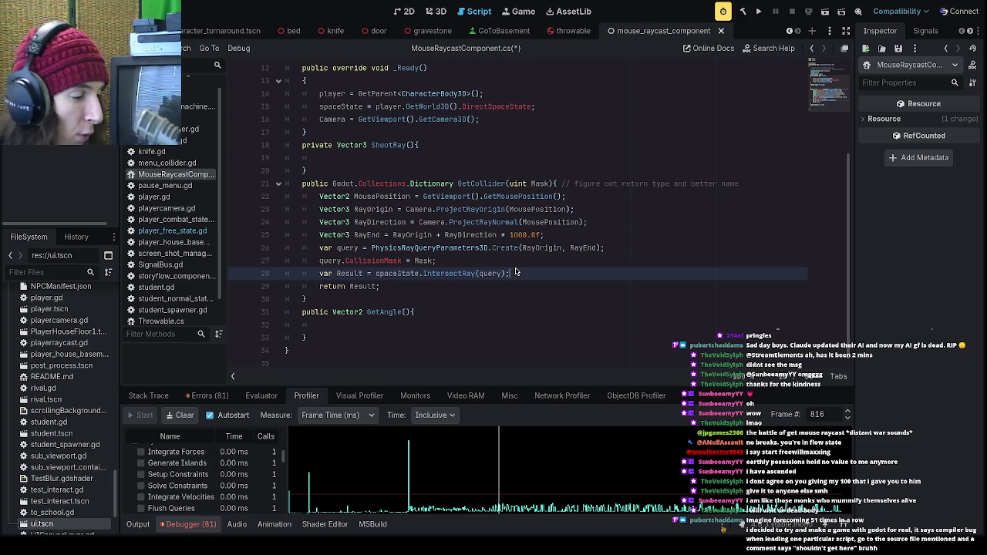
pyautogui.click(536, 266)
pyautogui.click(542, 273)
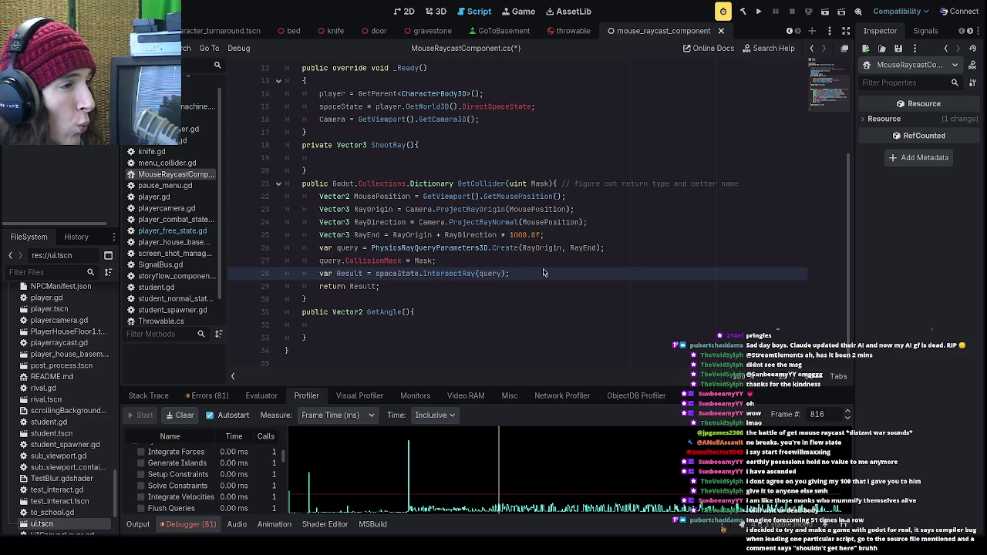
# - Add GD.Print(Result); after the IntersectRay call and save the script
pyautogui.press('Return')
pyautogui.write('GD.print()Result')
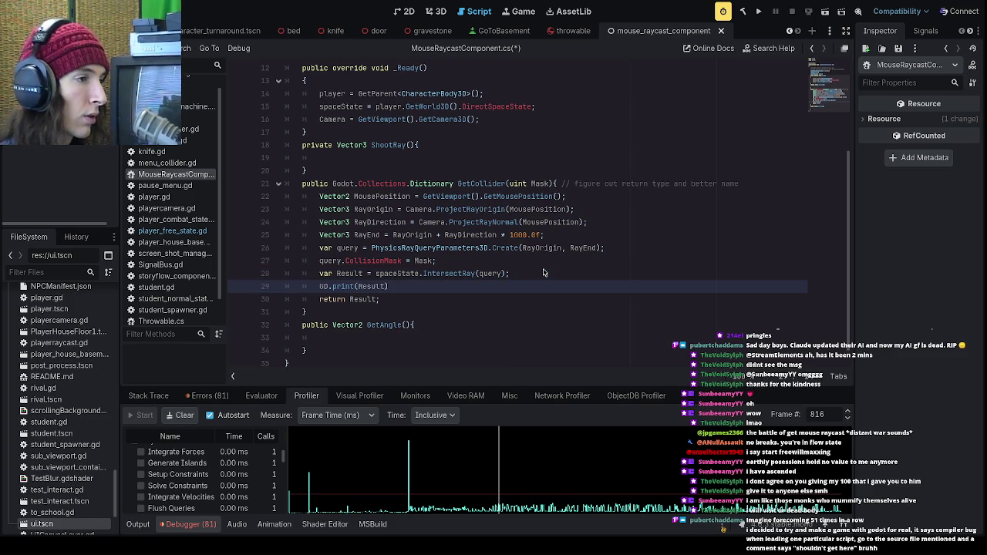
pyautogui.press('Left')
pyautogui.press('Left')
pyautogui.press('Left')
pyautogui.press('BackSpace')
pyautogui.write('P')
pyautogui.click(522, 287)
pyautogui.write(';')
pyautogui.hotkey('ctrl', 's')
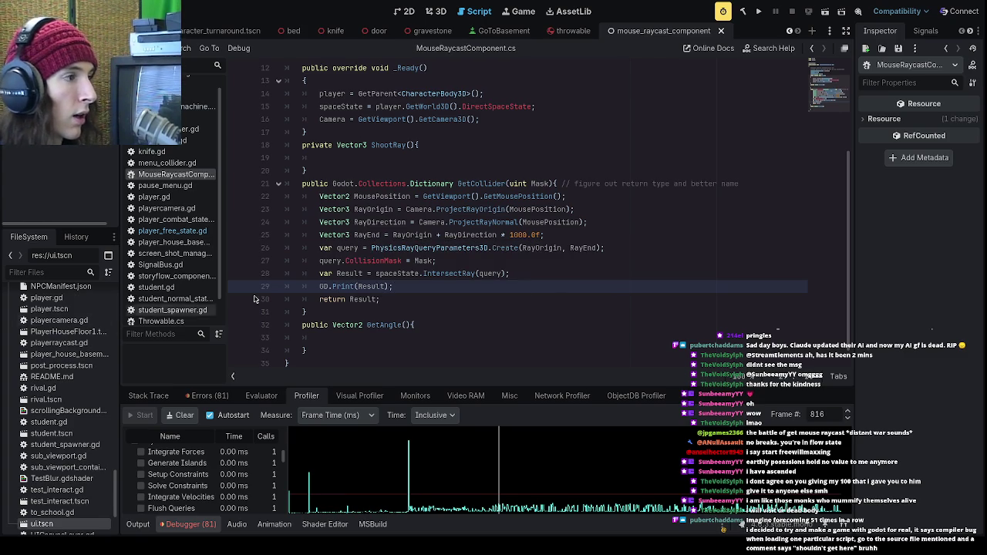
# - Rename GetCollider to Raycast, delete the empty ShootRay and GetAngle methods, and run the project
pyautogui.moveTo(507, 188); pyautogui.dragTo(458, 185)
pyautogui.write('Raycast')
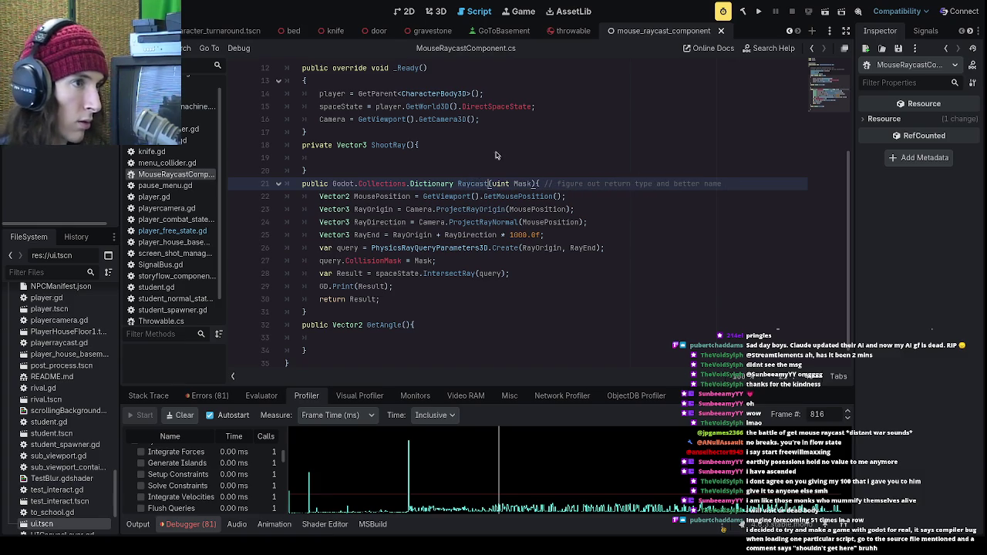
pyautogui.click(759, 11)
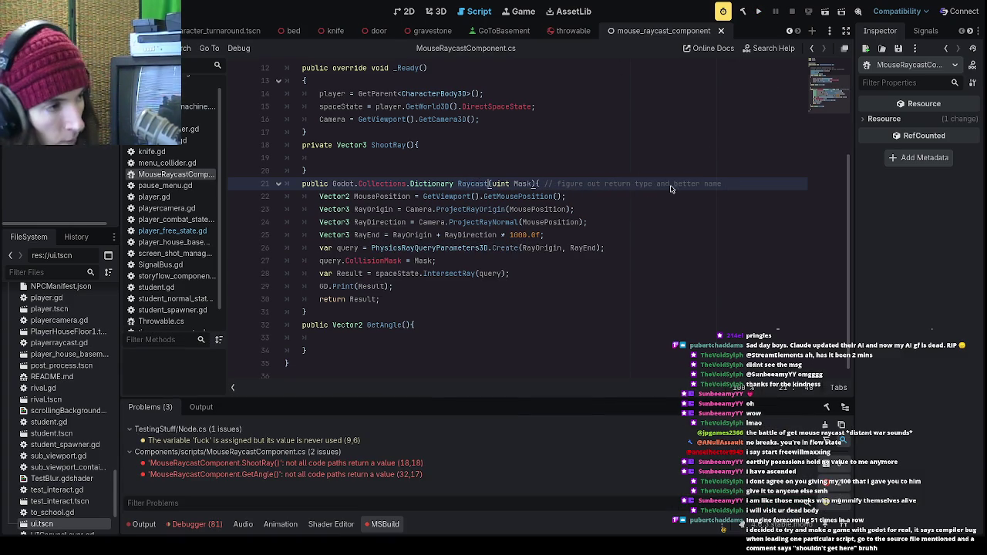
pyautogui.click(430, 463)
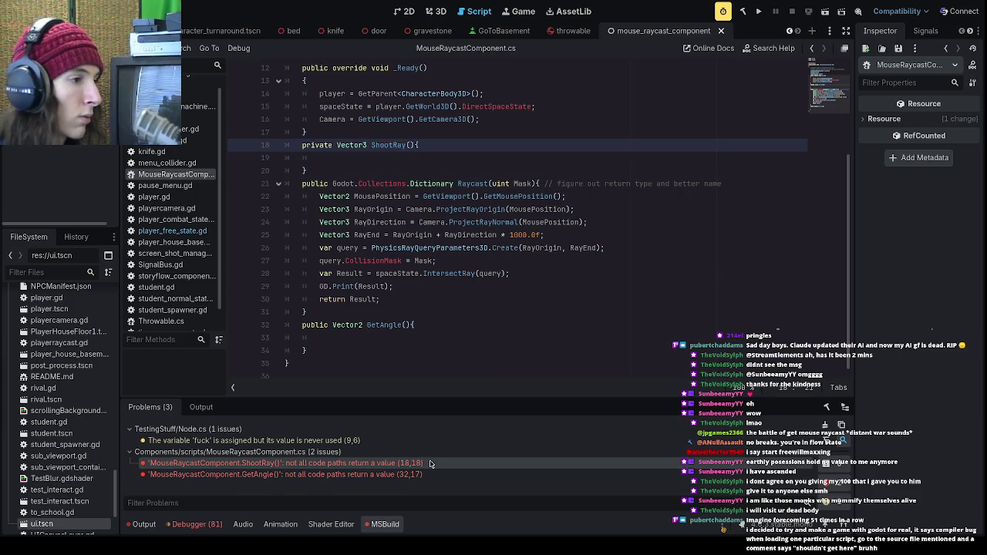
pyautogui.moveTo(342, 170); pyautogui.dragTo(257, 149)
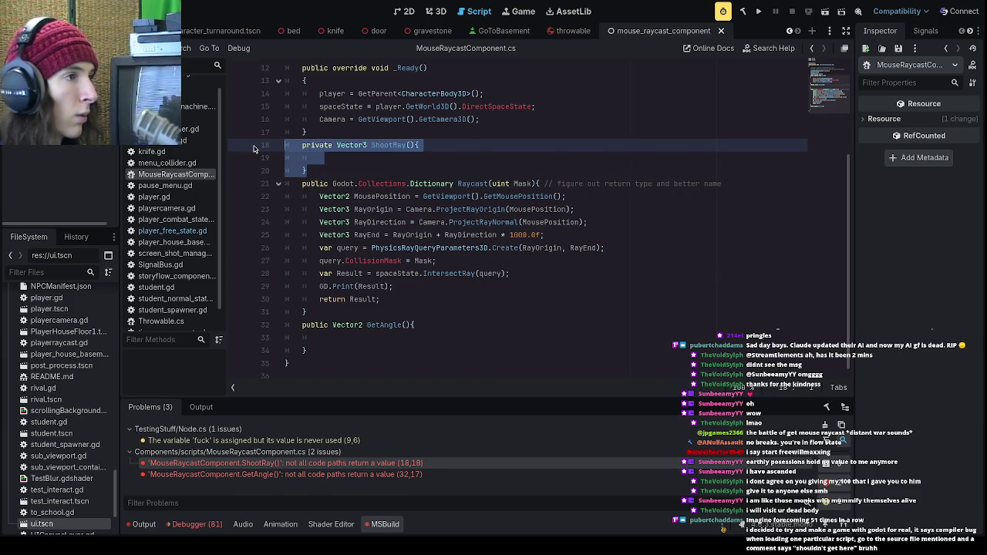
pyautogui.press('BackSpace')
pyautogui.moveTo(324, 323); pyautogui.dragTo(297, 293)
pyautogui.press('BackSpace')
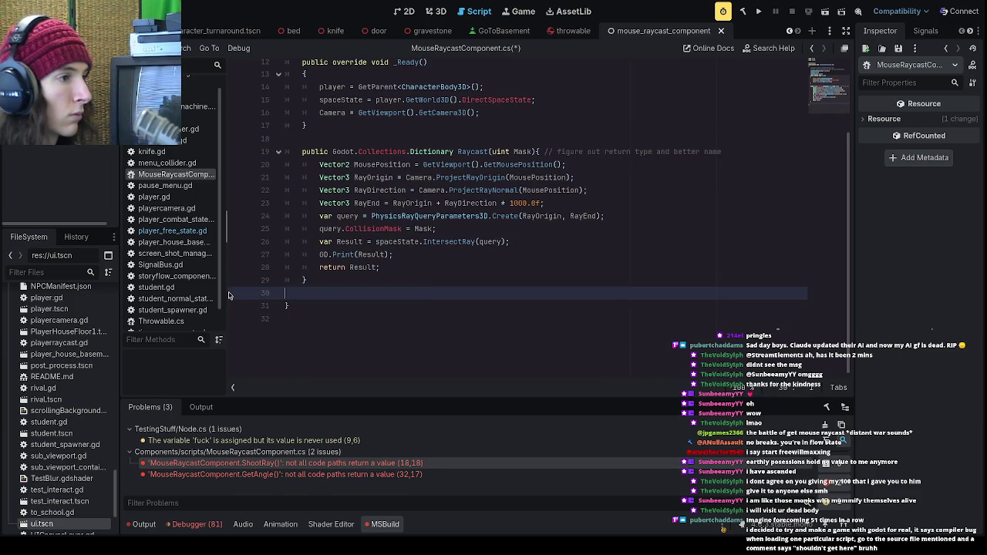
pyautogui.click(759, 10)
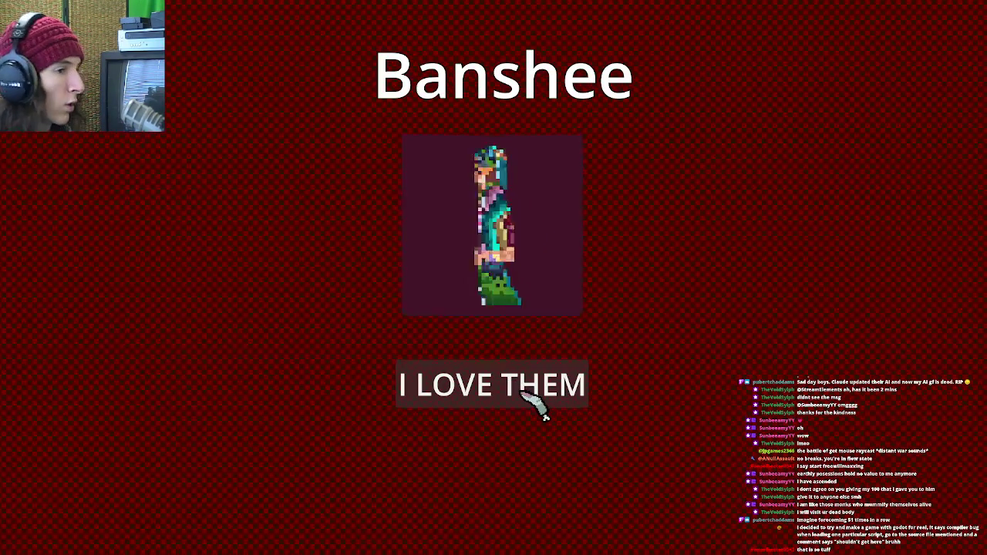
# - Pick a character, dismiss the opening dialogue, then stop the running game
pyautogui.click(519, 396)
pyautogui.click(515, 502)
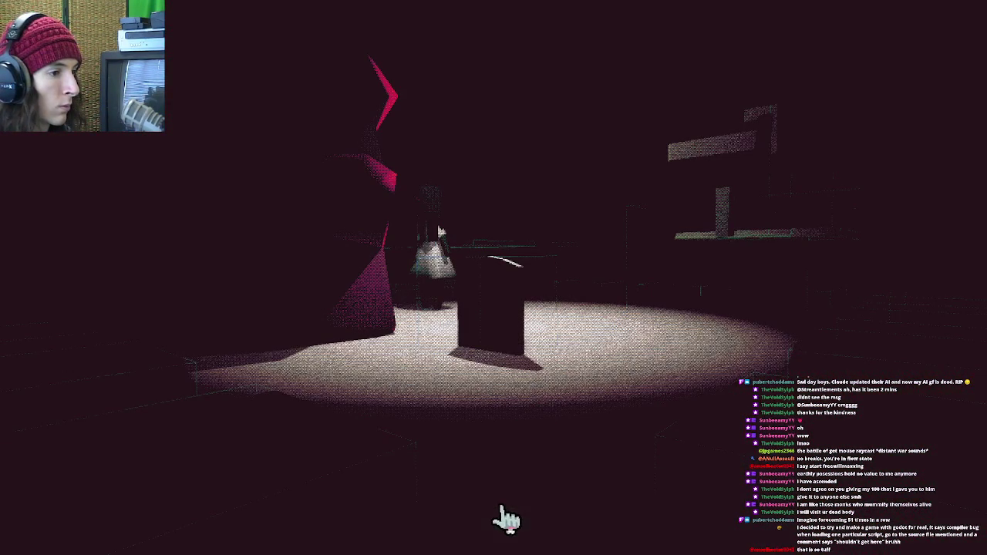
pyautogui.click(488, 331)
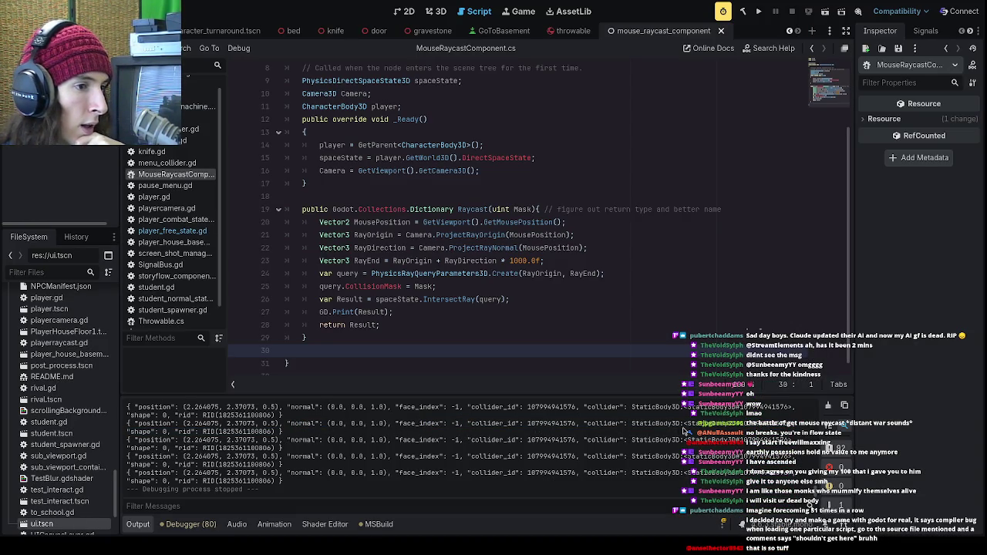
# - Type public Vector2 GetAngle(){ on a new line after Raycast's closing brace
pyautogui.moveTo(137, 441); pyautogui.dragTo(199, 441)
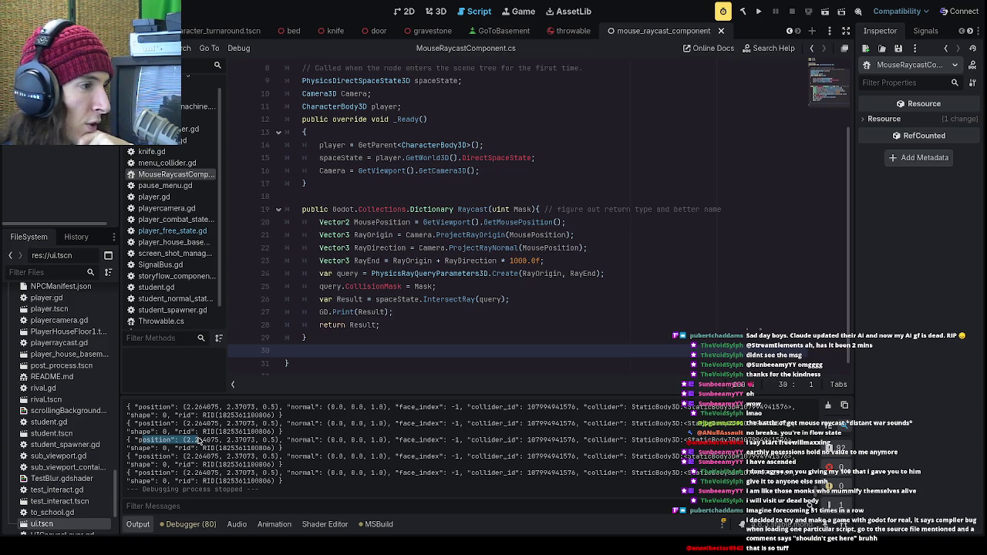
pyautogui.click(216, 444)
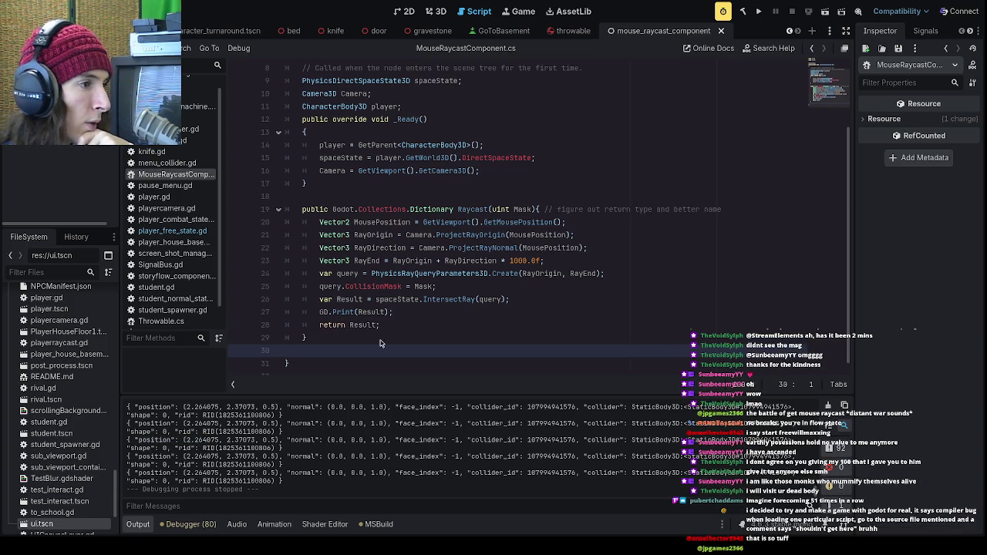
pyautogui.click(431, 299)
pyautogui.click(431, 325)
pyautogui.click(431, 337)
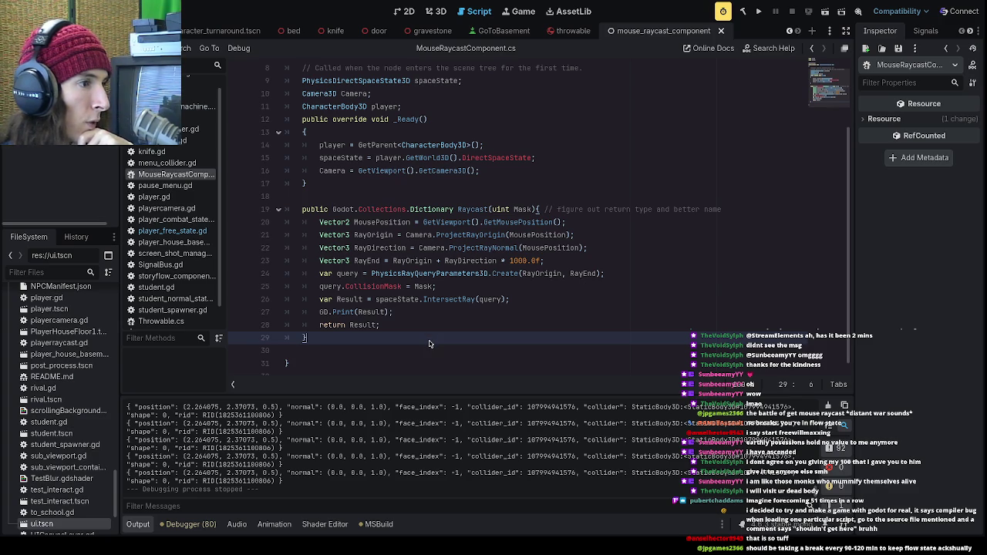
pyautogui.press('Return')
pyautogui.write('public Vector2 GetAngle(){')
pyautogui.moveTo(402, 351); pyautogui.dragTo(368, 352)
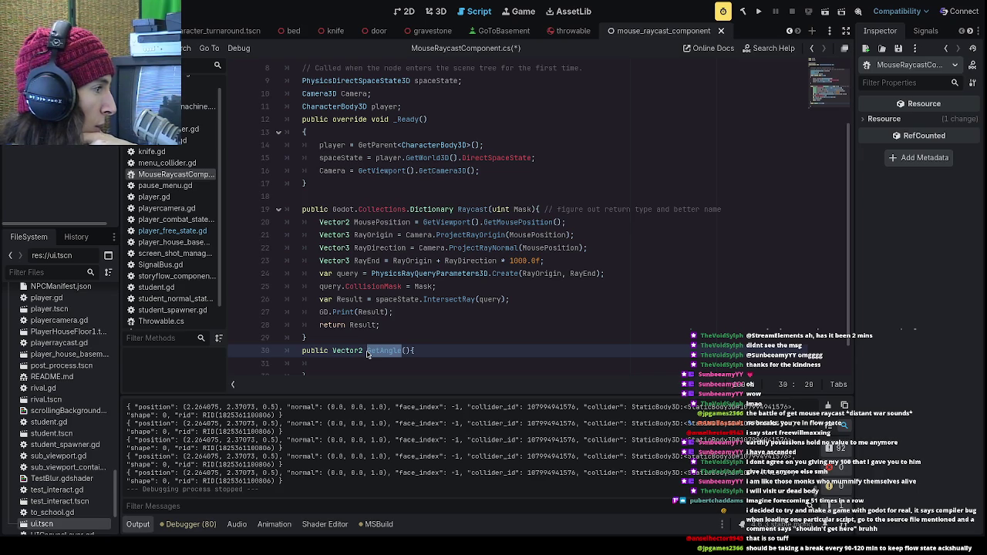
pyautogui.scroll(-1, 367, 354)
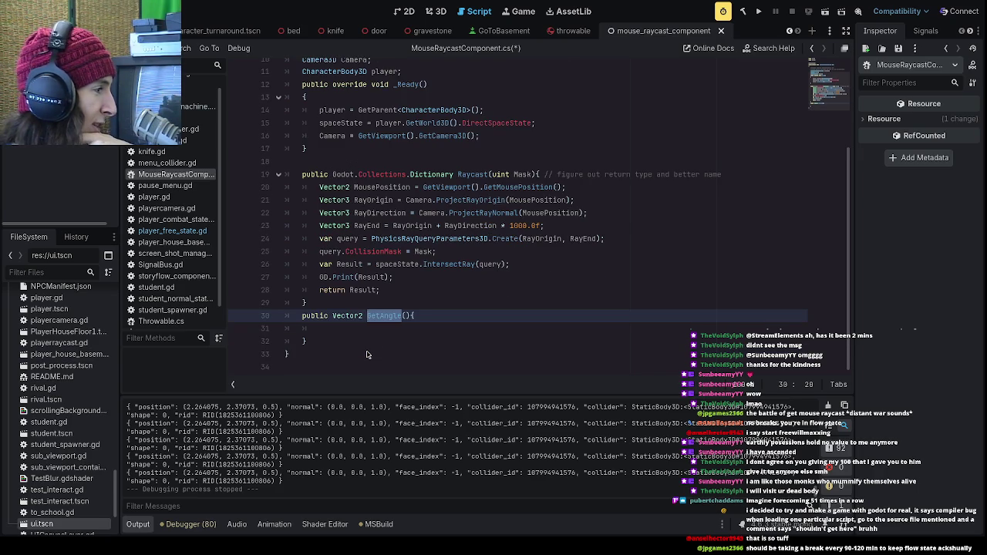
pyautogui.click(381, 346)
pyautogui.click(382, 330)
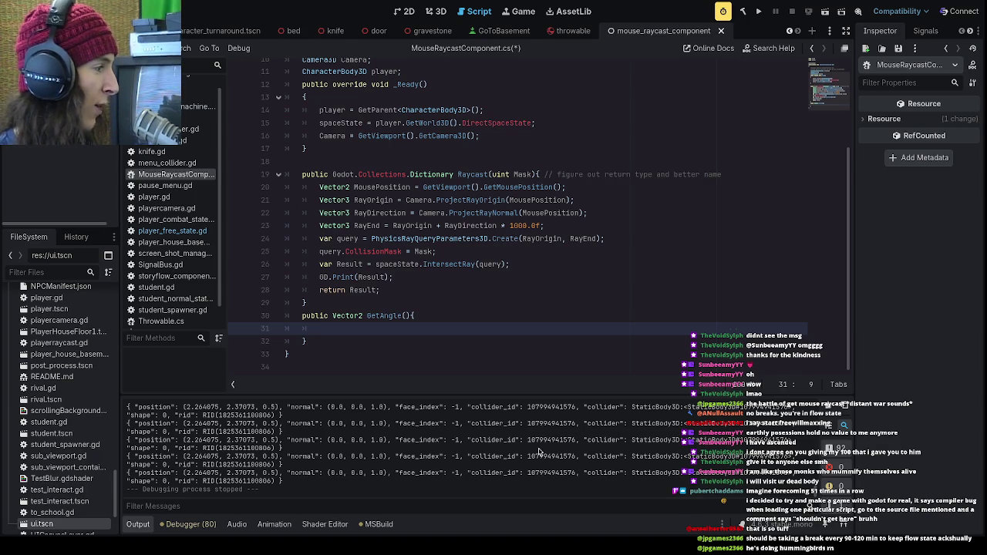
pyautogui.click(402, 265)
pyautogui.click(406, 279)
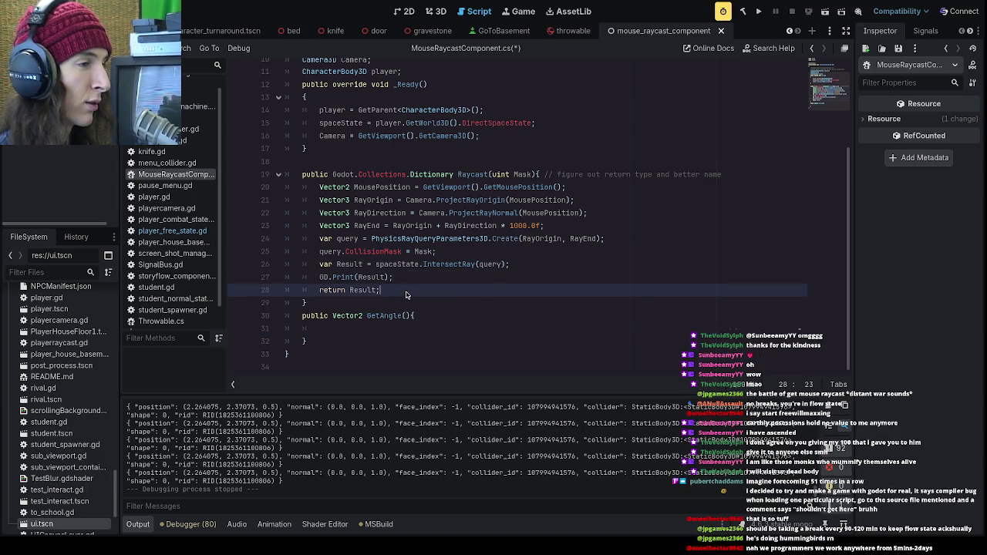
pyautogui.click(409, 292)
pyautogui.click(408, 281)
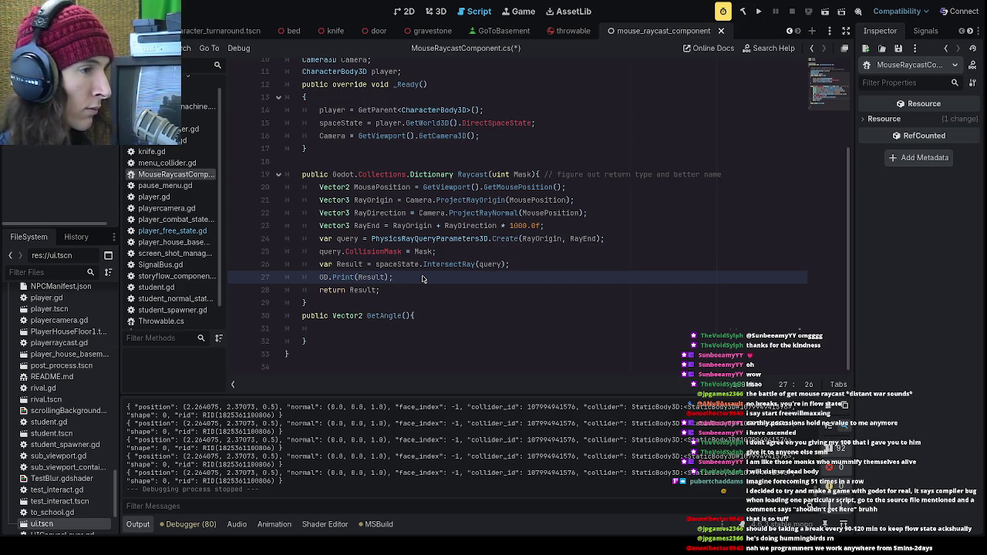
pyautogui.click(415, 293)
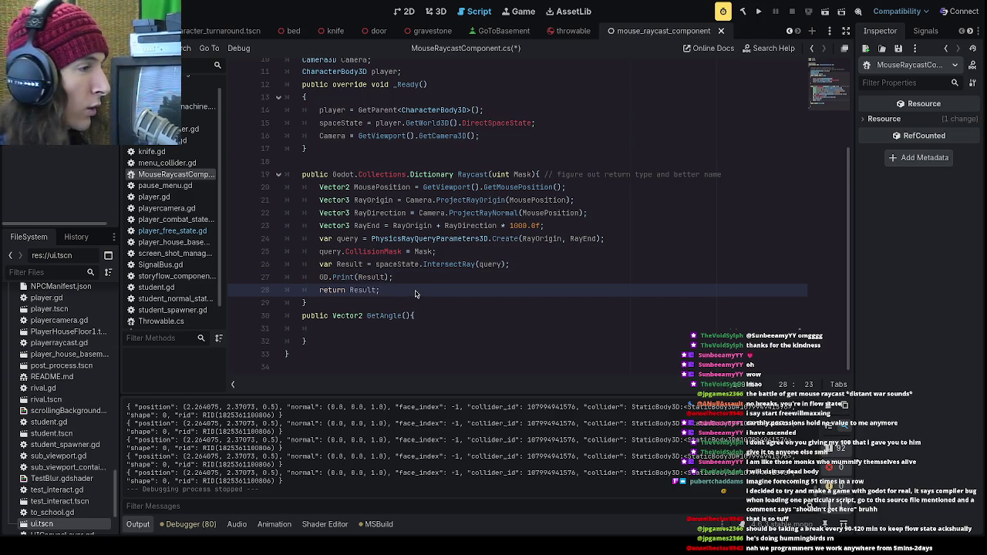
pyautogui.press('Up')
pyautogui.press('Up')
pyautogui.press('Up')
pyautogui.press('Up')
pyautogui.click(682, 236)
pyautogui.click(660, 225)
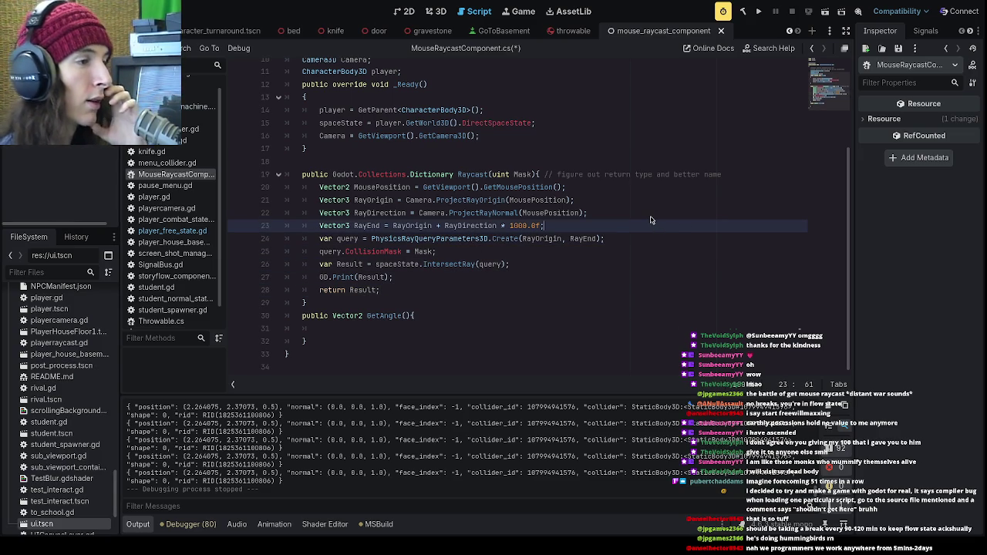
pyautogui.click(446, 317)
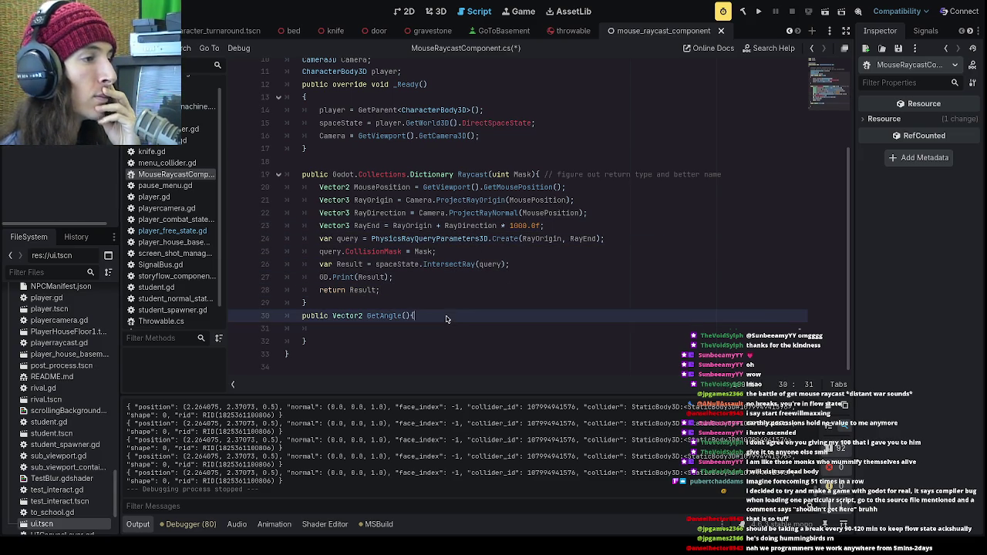
pyautogui.click(441, 332)
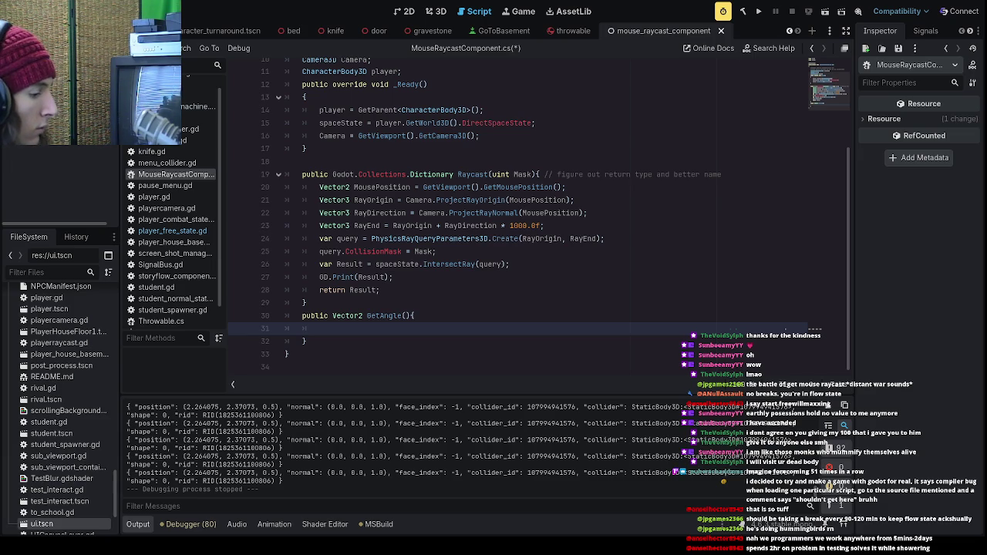
# - Load the YouTube timer video in a new tab, play it fullscreen from the start
pyautogui.hotkey('alt', 'Tab')
pyautogui.hotkey('ctrl', 't')
pyautogui.hotkey('ctrl', 'v')
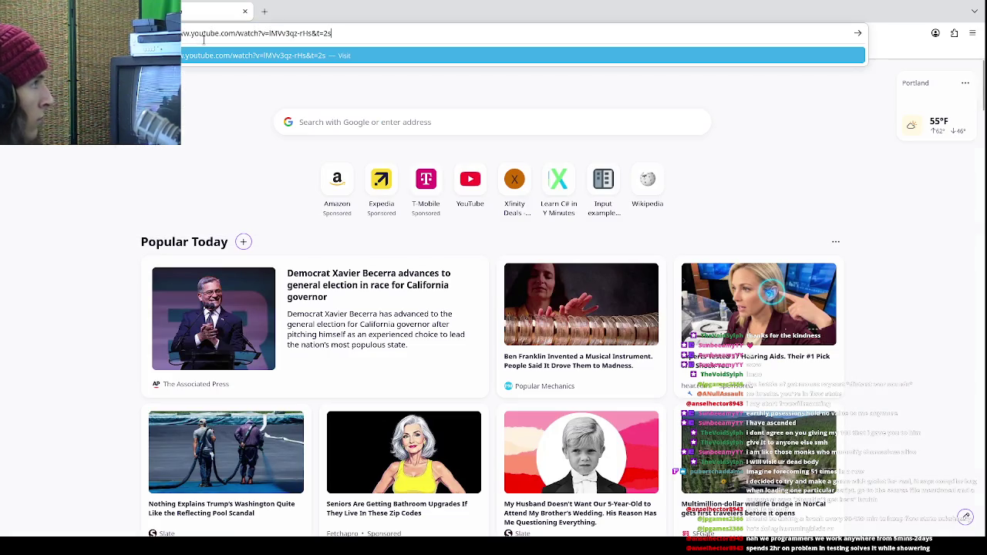
pyautogui.press('Return')
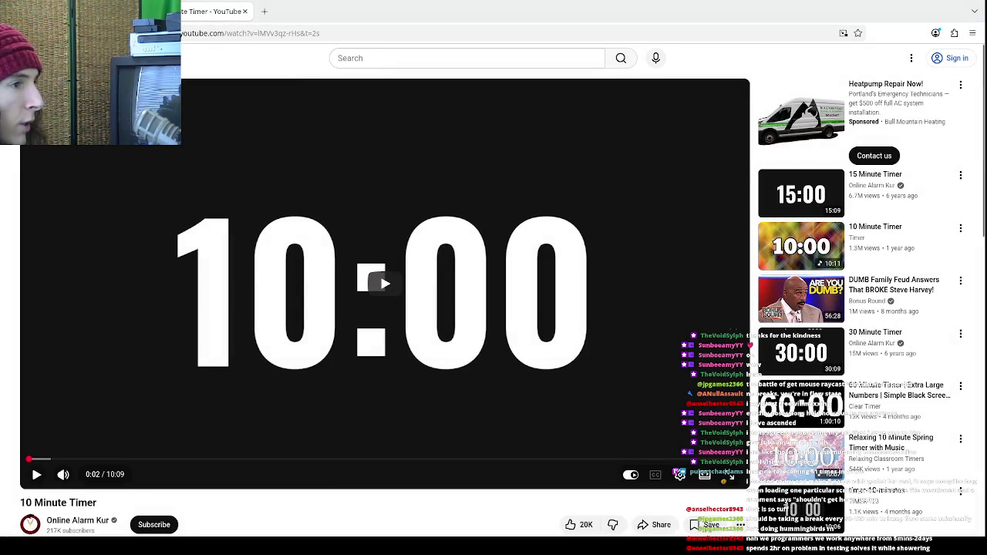
pyautogui.doubleClick(337, 290)
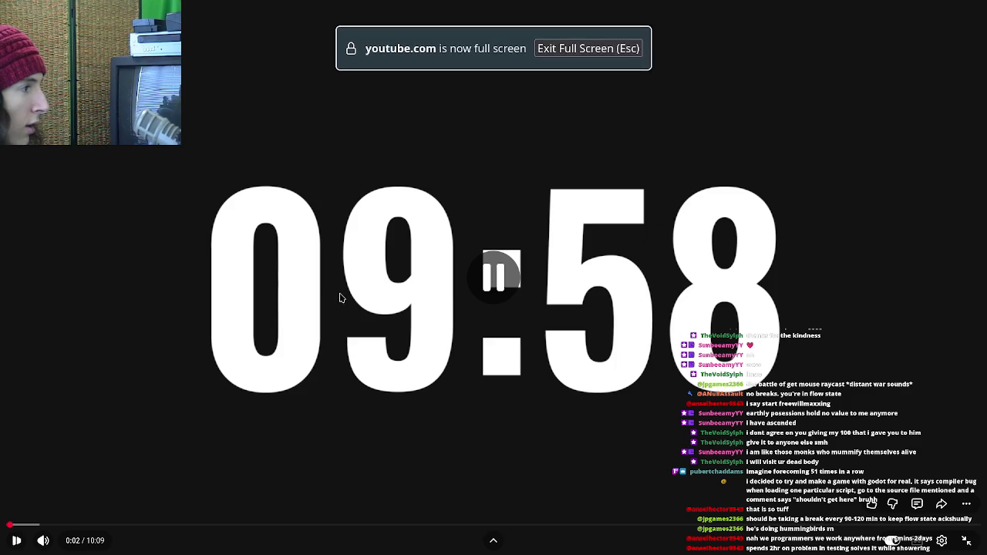
pyautogui.moveTo(14, 525); pyautogui.dragTo(3, 524)
pyautogui.press('space')
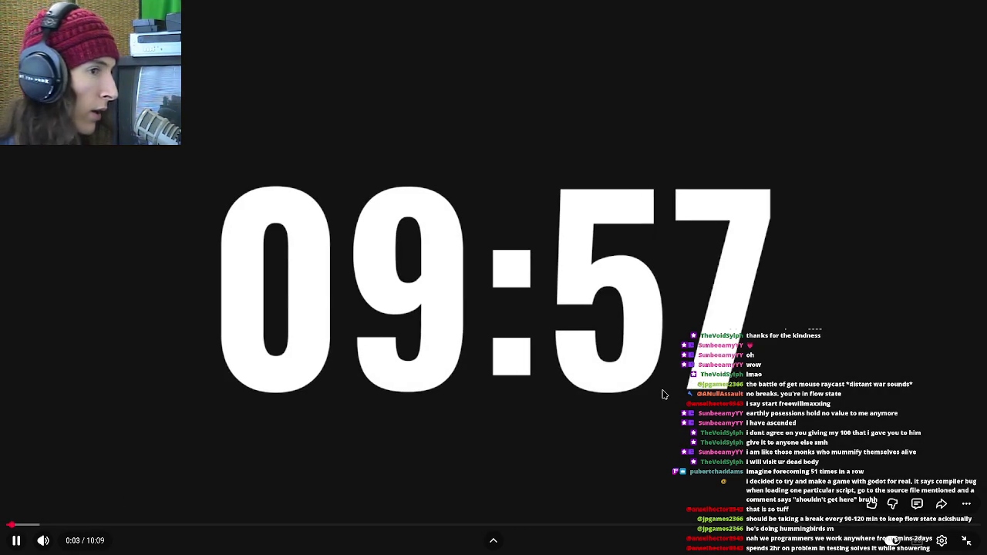
# - Pick a preset playback speed in the player settings and restart the countdown
pyautogui.click(942, 540)
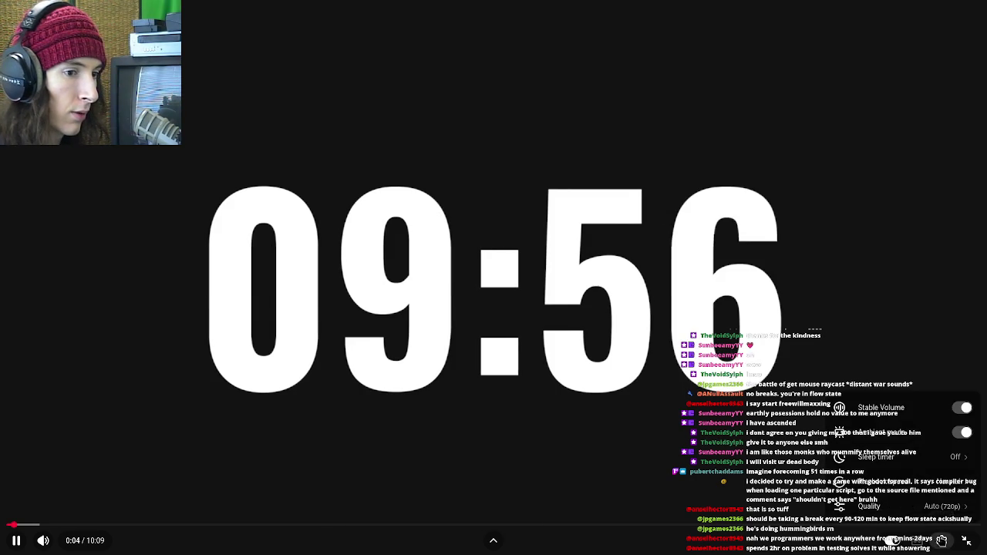
pyautogui.click(924, 509)
pyautogui.click(941, 541)
pyautogui.click(942, 541)
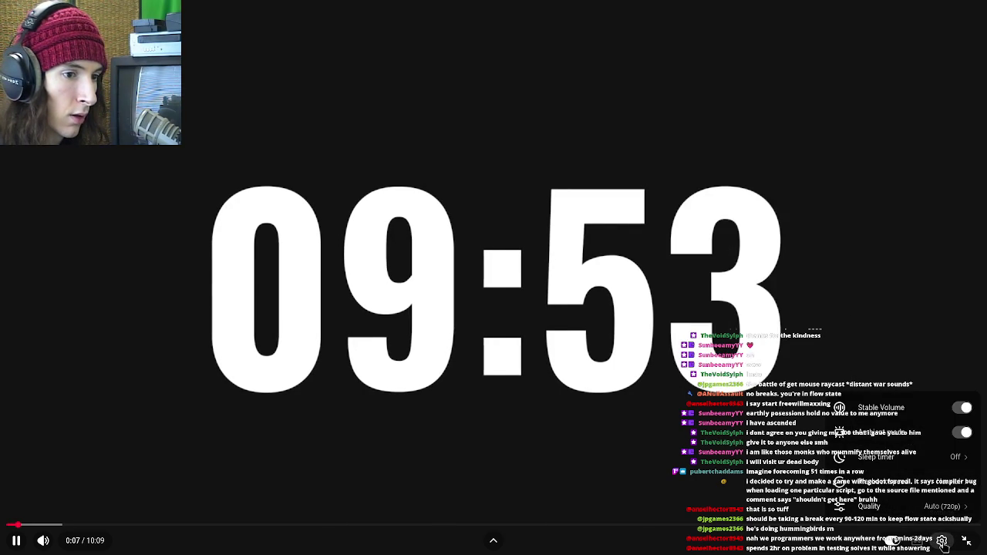
pyautogui.click(898, 483)
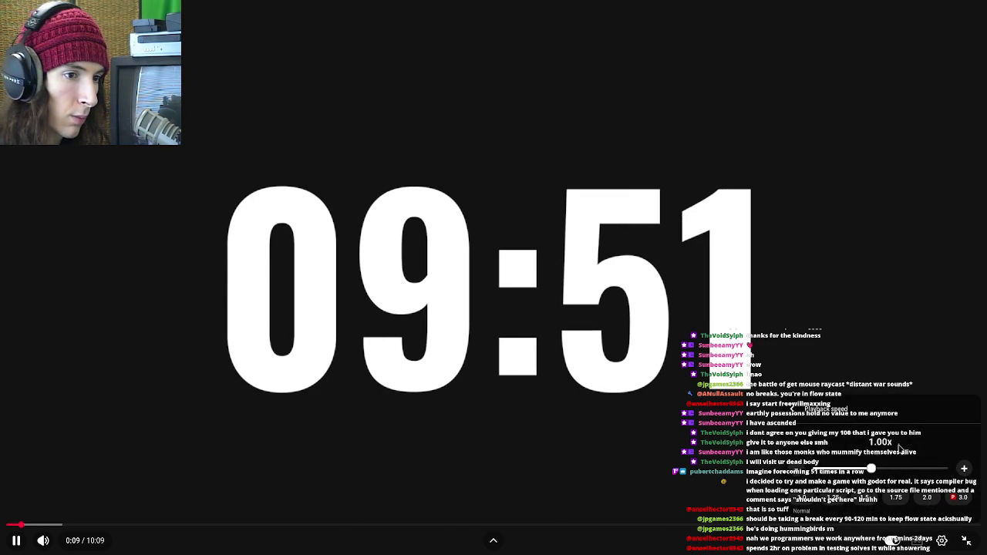
pyautogui.click(660, 419)
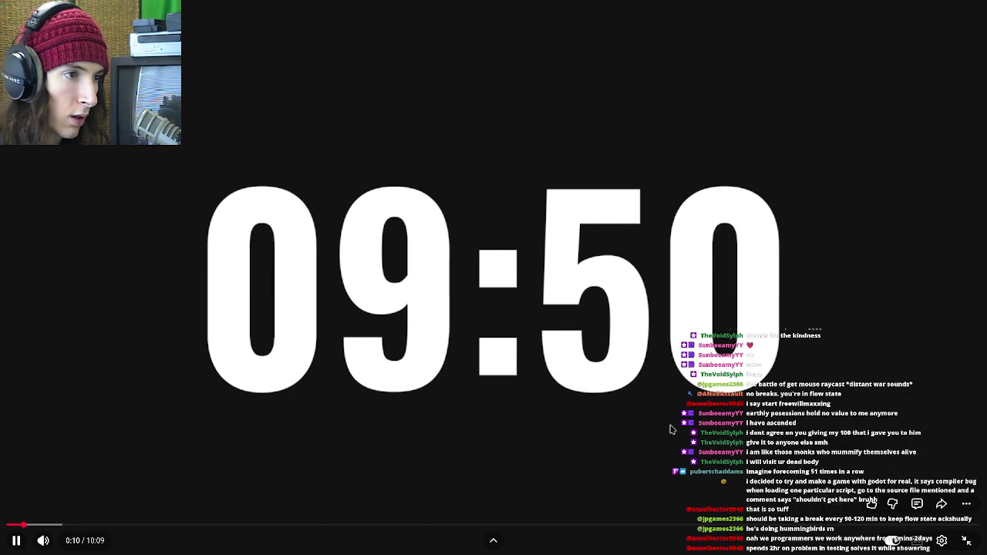
pyautogui.click(943, 540)
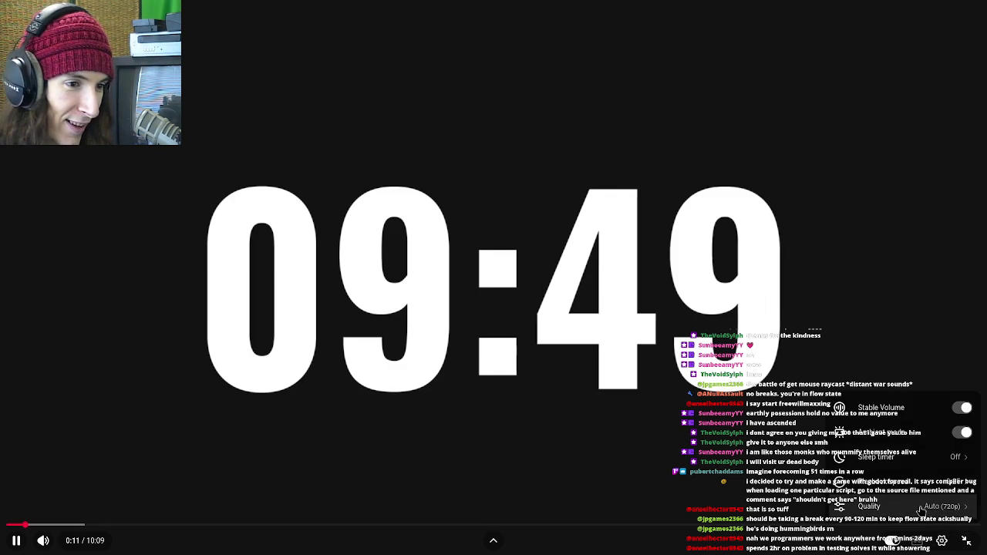
pyautogui.click(880, 481)
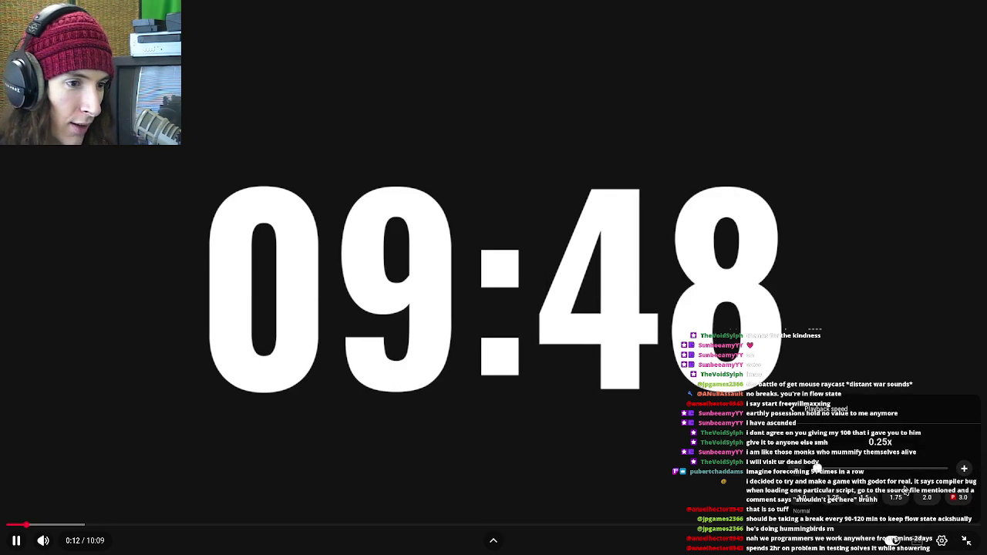
pyautogui.click(802, 499)
pyautogui.click(485, 319)
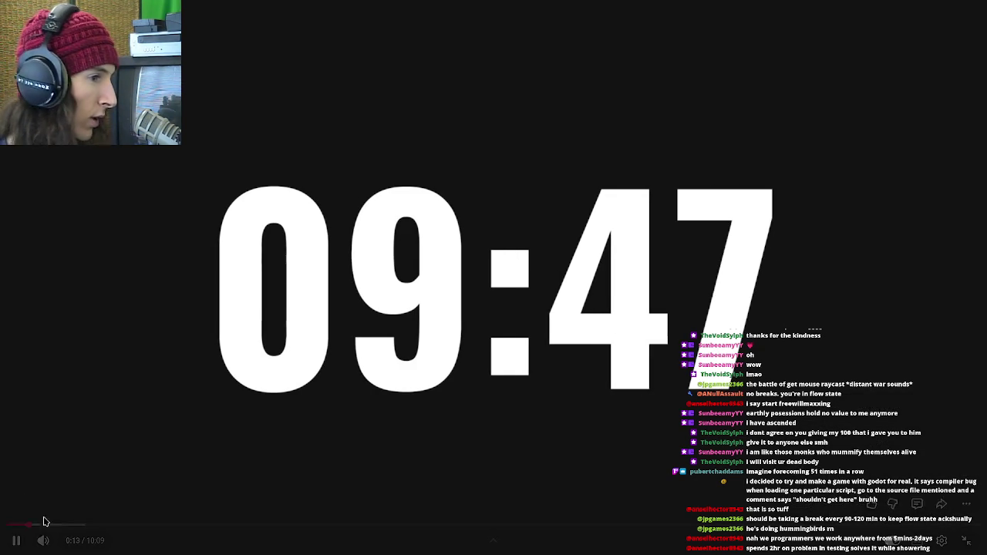
pyautogui.click(10, 523)
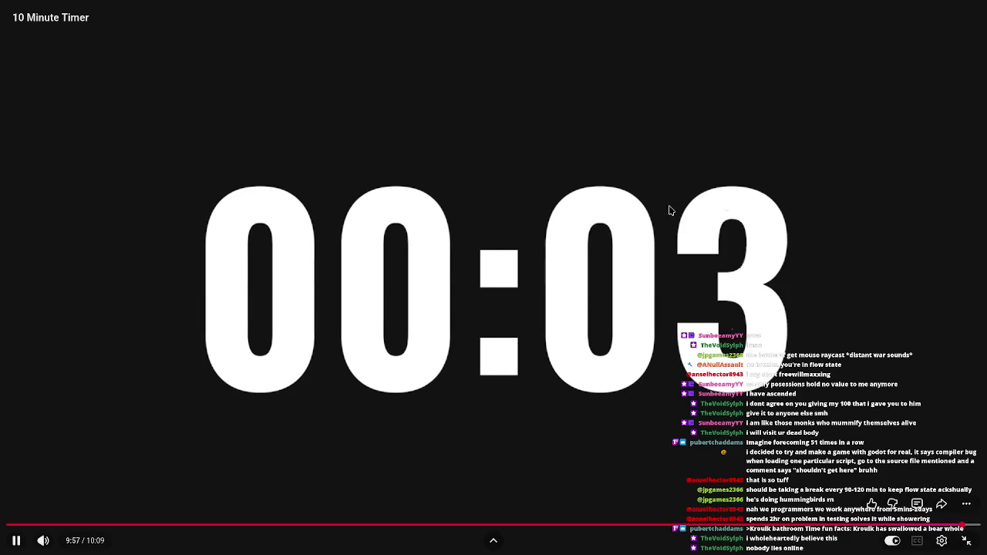
# - Pause the timer at 9:57 with 00:03 left and exit fullscreen
pyautogui.click(522, 245)
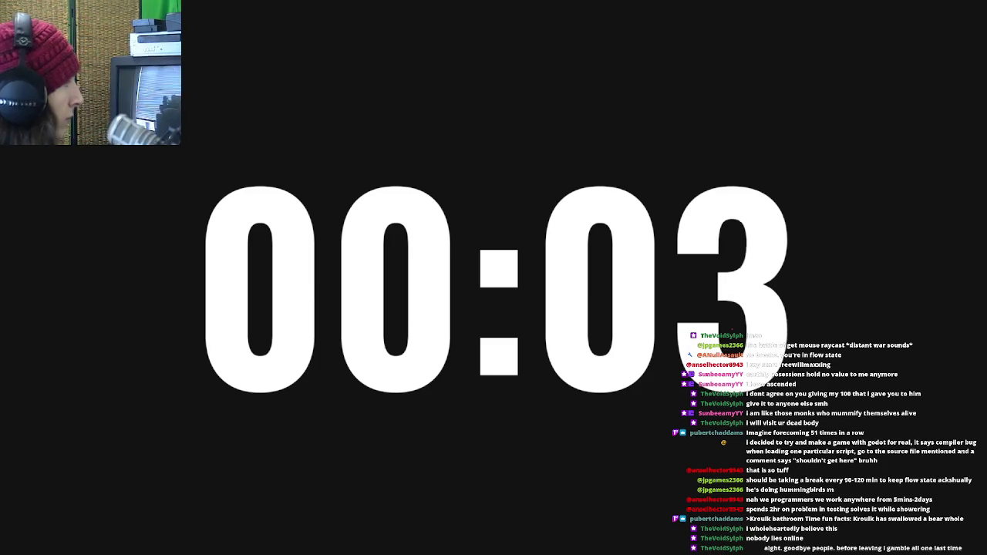
pyautogui.doubleClick(579, 341)
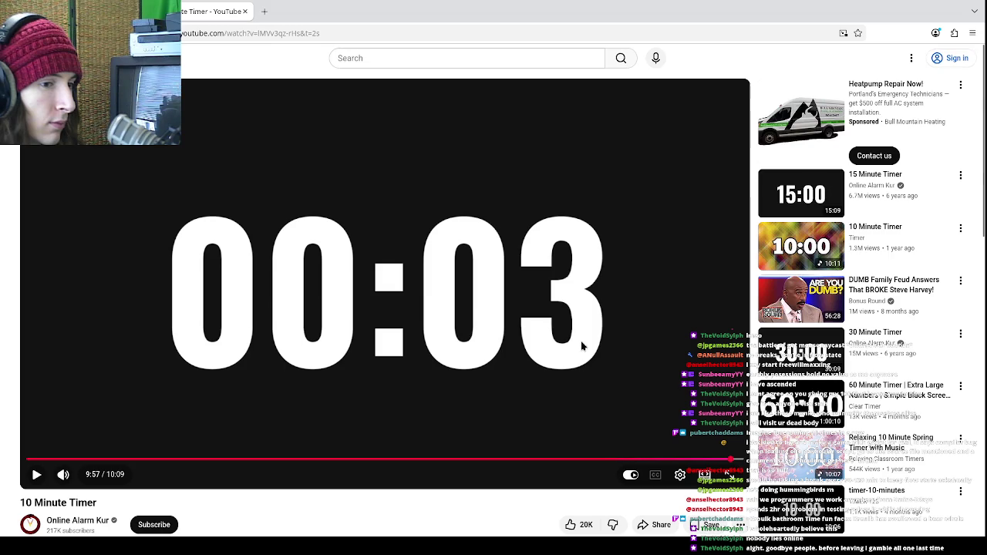
# - Return from the C# reference page to MouseRaycastComponent.cs in Godot's script editor
pyautogui.hotkey('alt', 'Left')
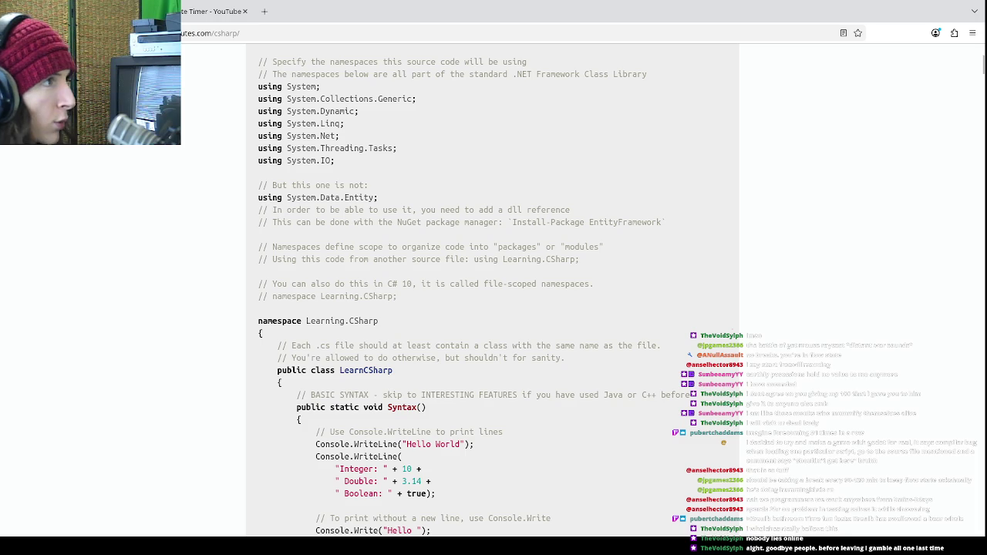
pyautogui.hotkey('alt', 'Tab')
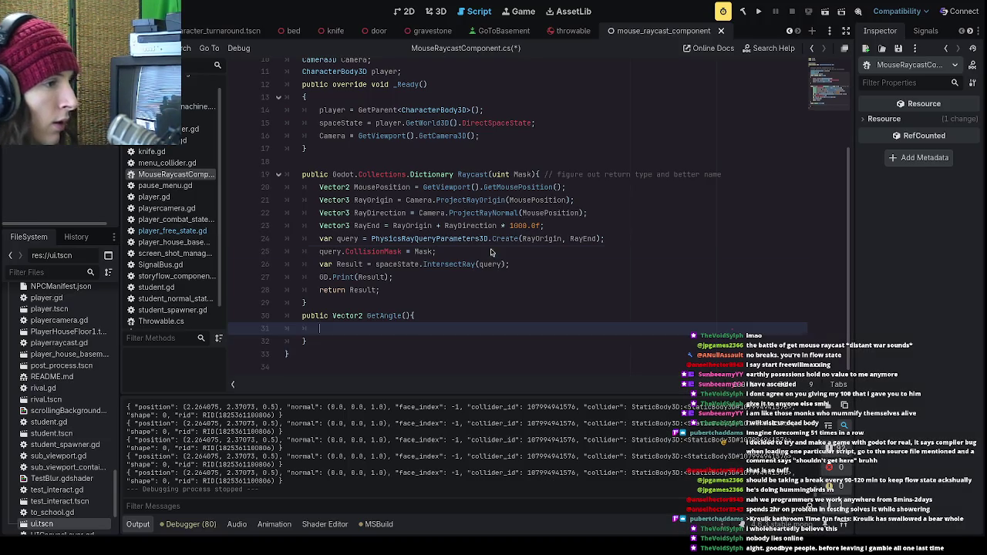
pyautogui.click(492, 252)
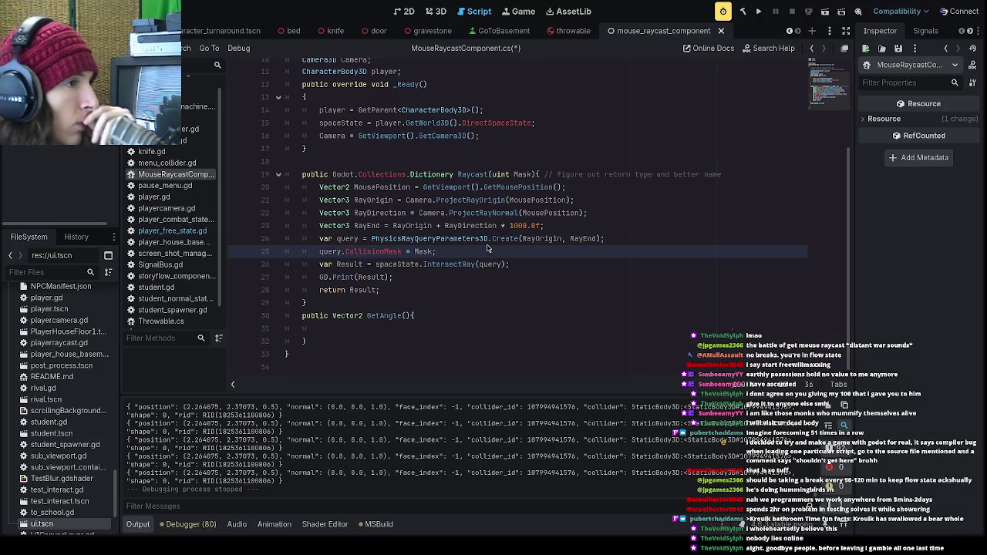
pyautogui.click(392, 327)
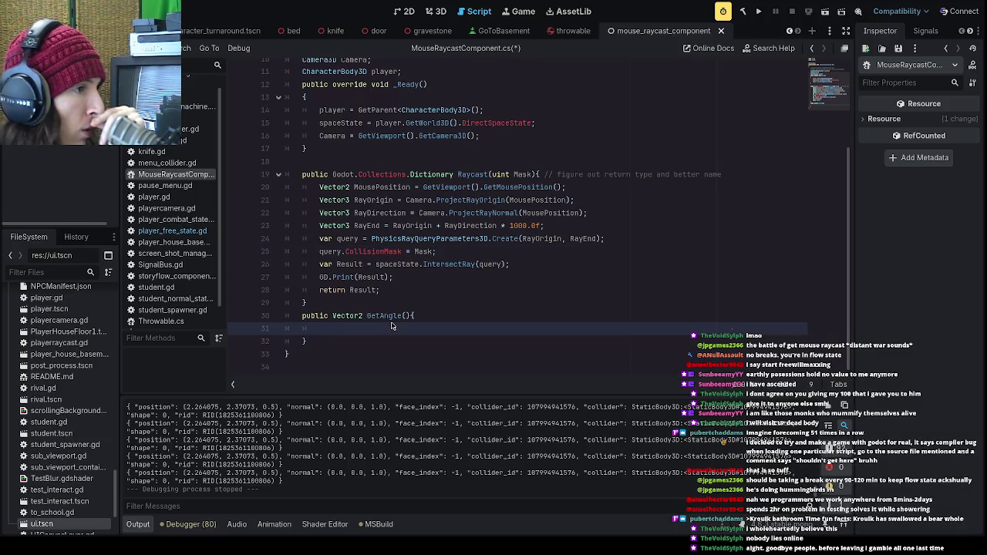
pyautogui.moveTo(394, 280); pyautogui.dragTo(303, 281)
pyautogui.hotkey('shift', 'Home')
# - Rename the Raycast method on line 19 to GetCollider
pyautogui.moveTo(380, 290); pyautogui.dragTo(287, 174)
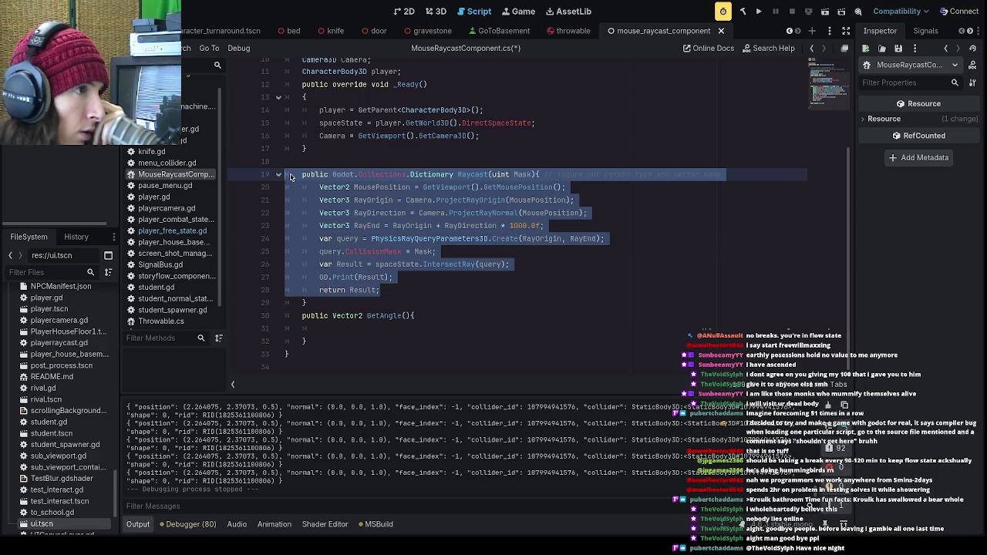
pyautogui.click(417, 337)
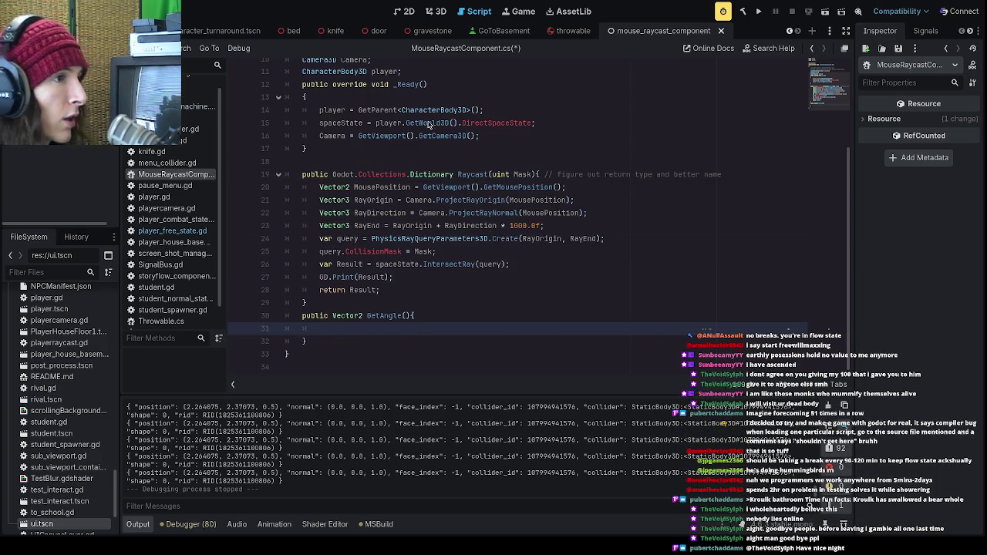
pyautogui.click(456, 177)
pyautogui.doubleClick(469, 179)
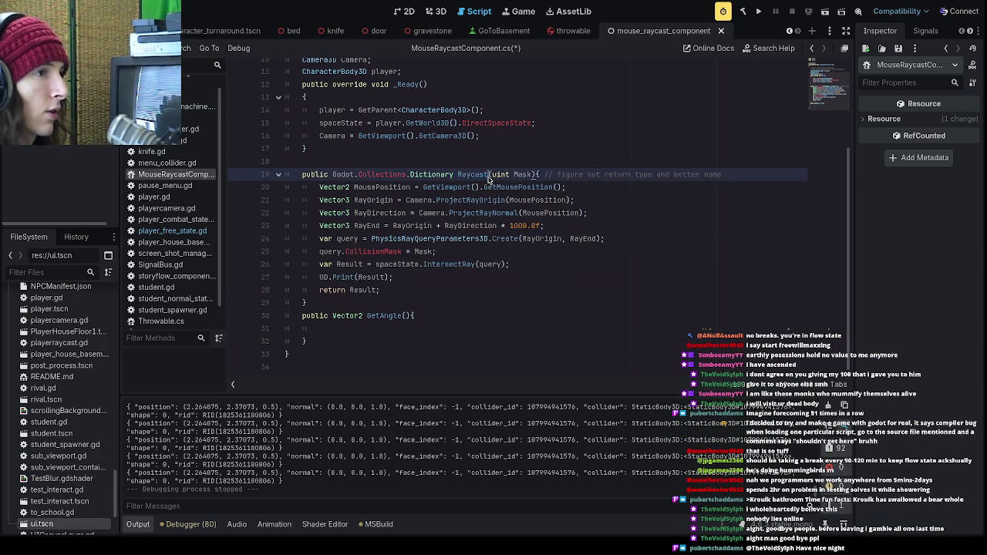
pyautogui.write('GetCollider')
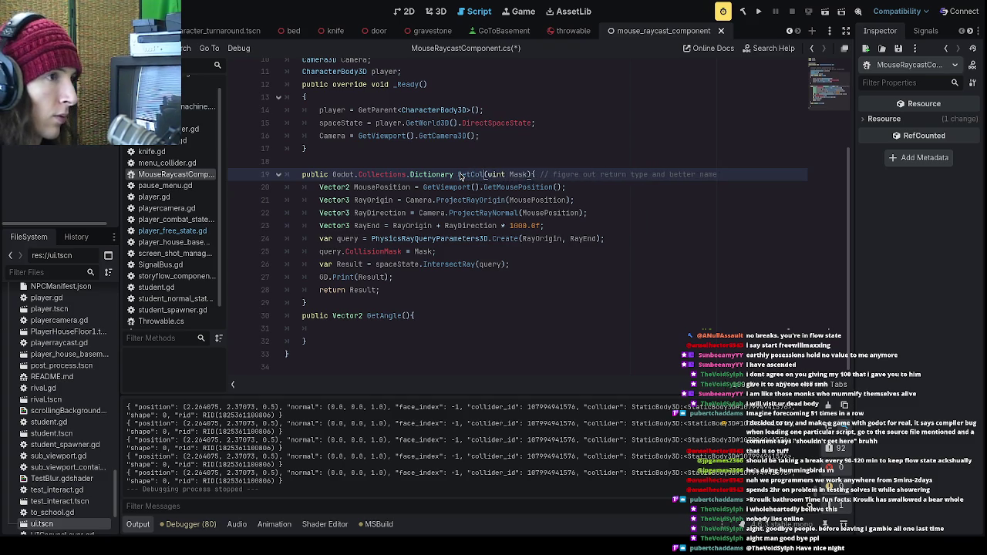
pyautogui.click(412, 328)
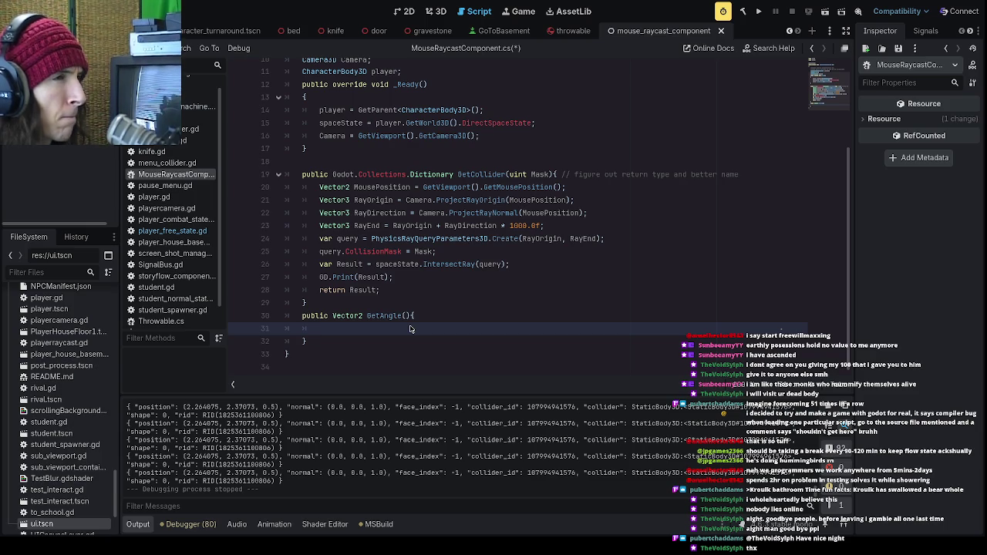
# - Begin the 'Vector3 Position = GetC' line and give GetAngle a 'uint Mask' parameter
pyautogui.write('V')
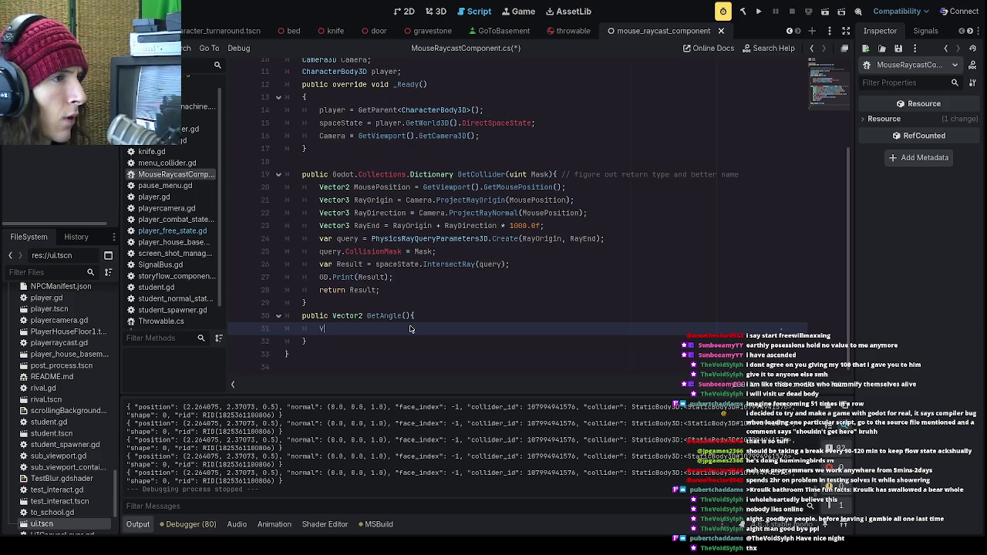
pyautogui.write('ect')
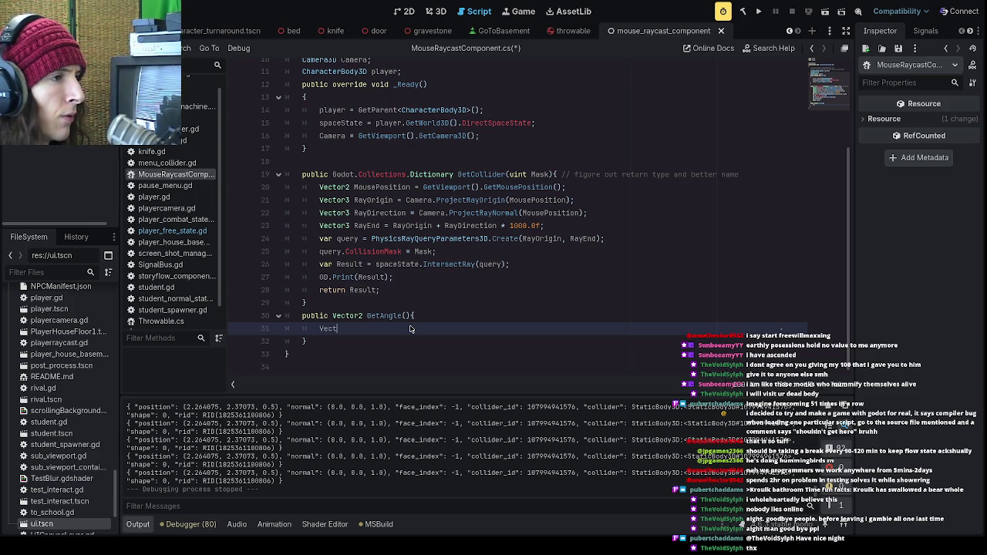
pyautogui.write('or3 ')
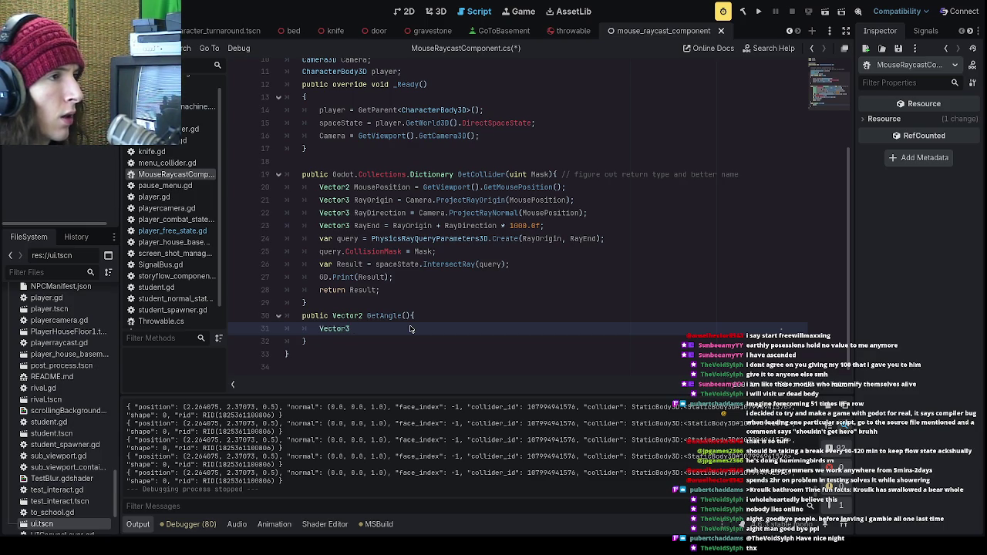
pyautogui.write('Position = Ge')
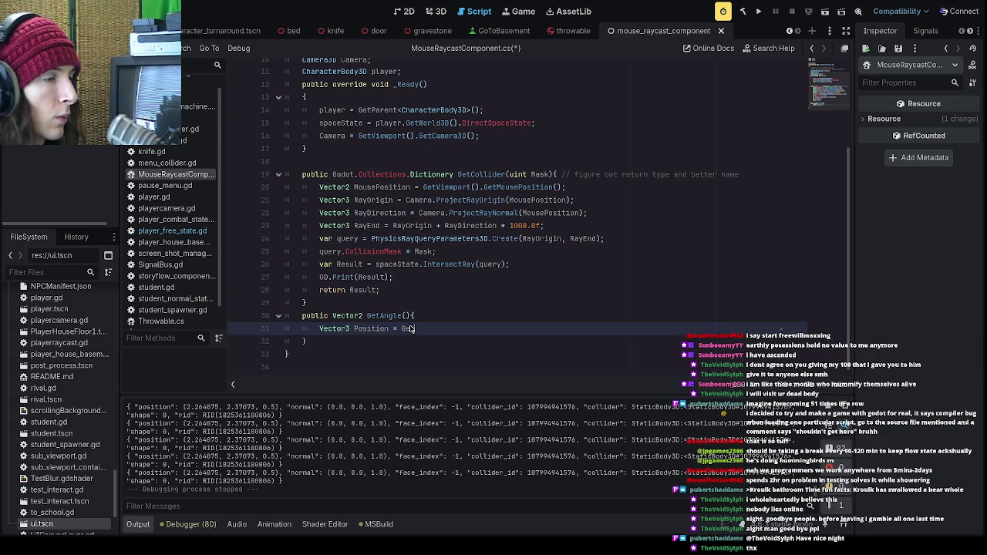
pyautogui.write('tC')
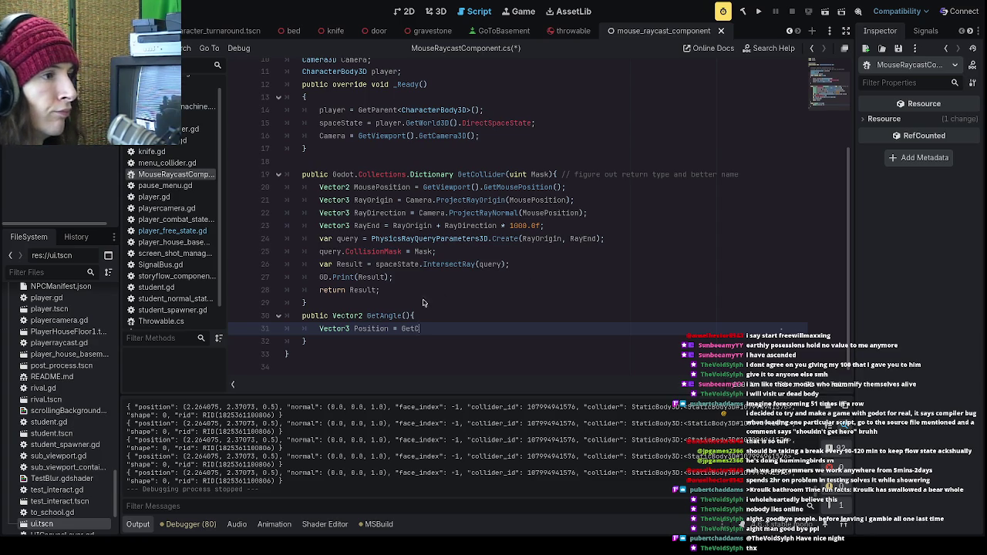
pyautogui.click(407, 317)
pyautogui.write('uint mask')
pyautogui.press('BackSpace')
pyautogui.press('BackSpace')
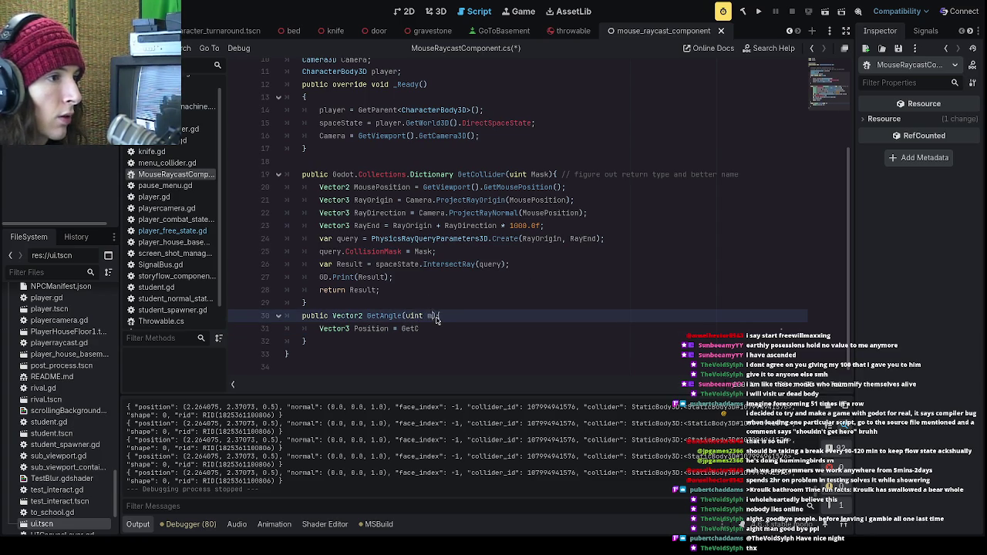
pyautogui.press('BackSpace')
pyautogui.press('BackSpace')
pyautogui.write('Mask')
# - Complete the line as 'Vector3 Position = GetCollider(Mask).position;' and start a new line
pyautogui.click(443, 330)
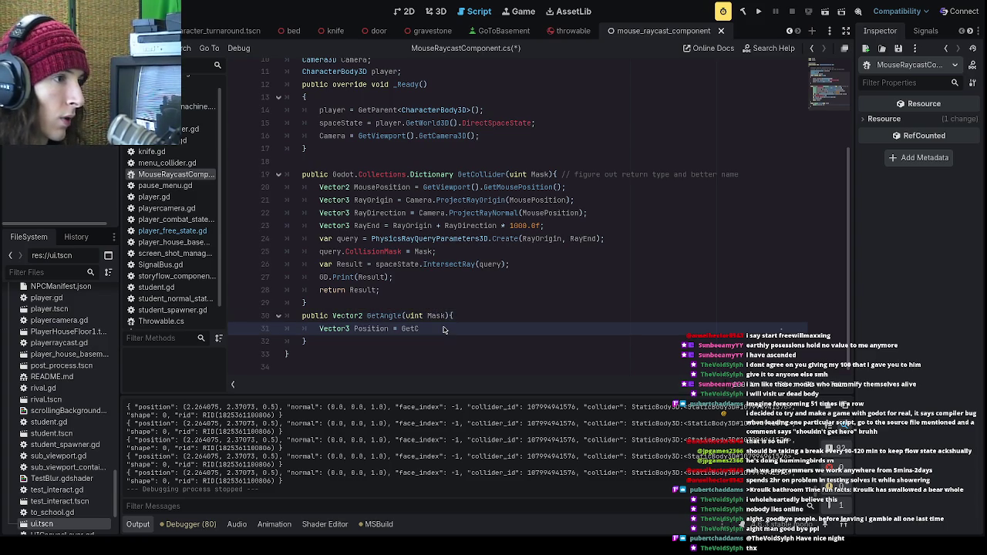
pyautogui.write('ollider()')
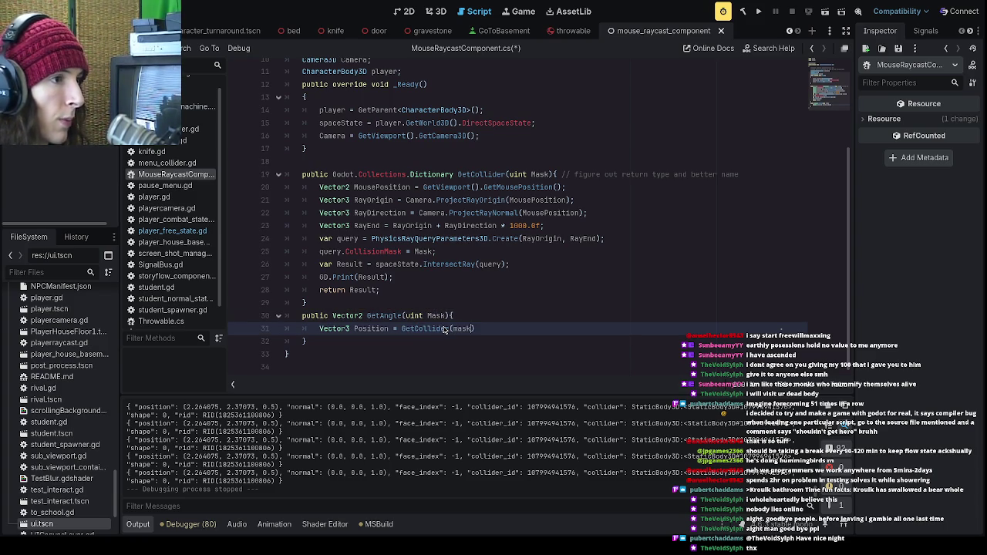
pyautogui.write('Mask')
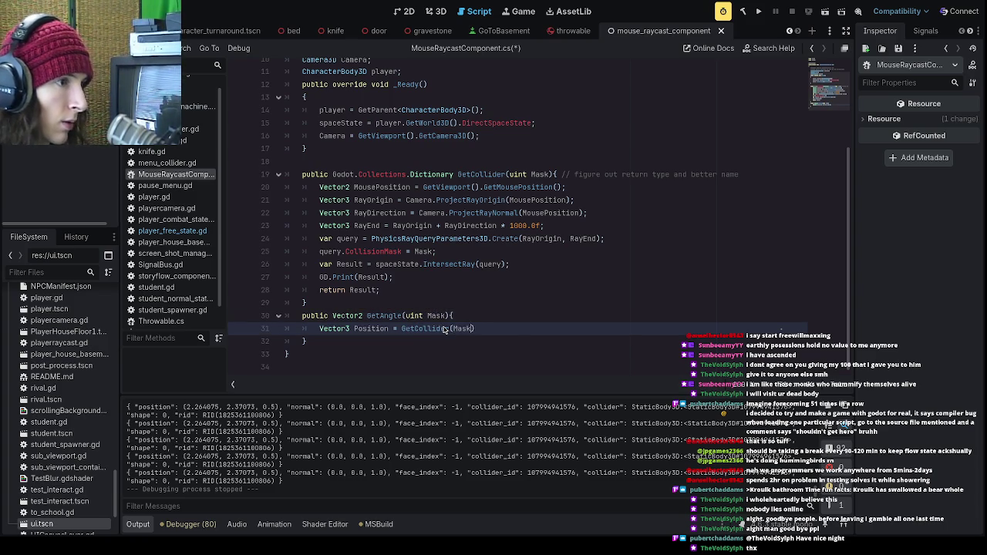
pyautogui.write(')')
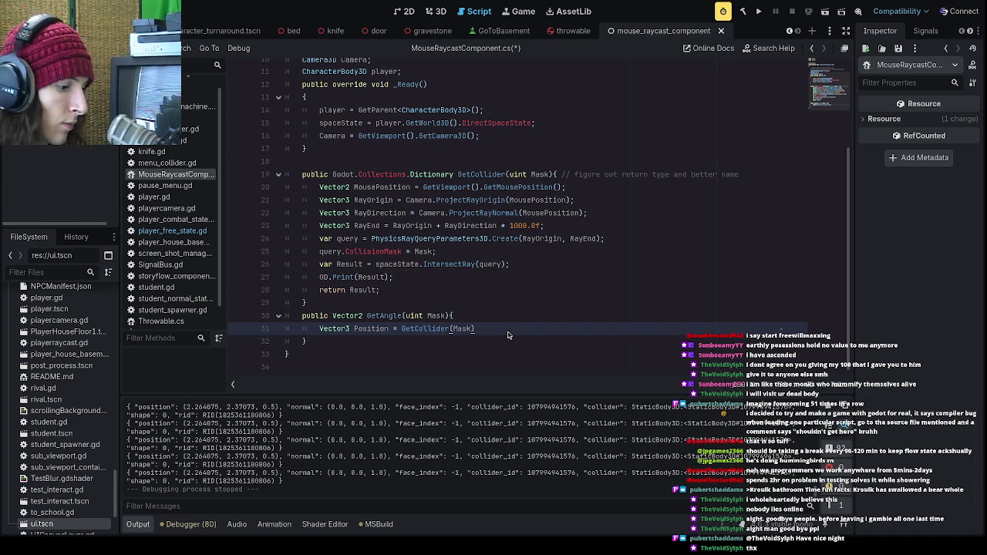
pyautogui.write('.')
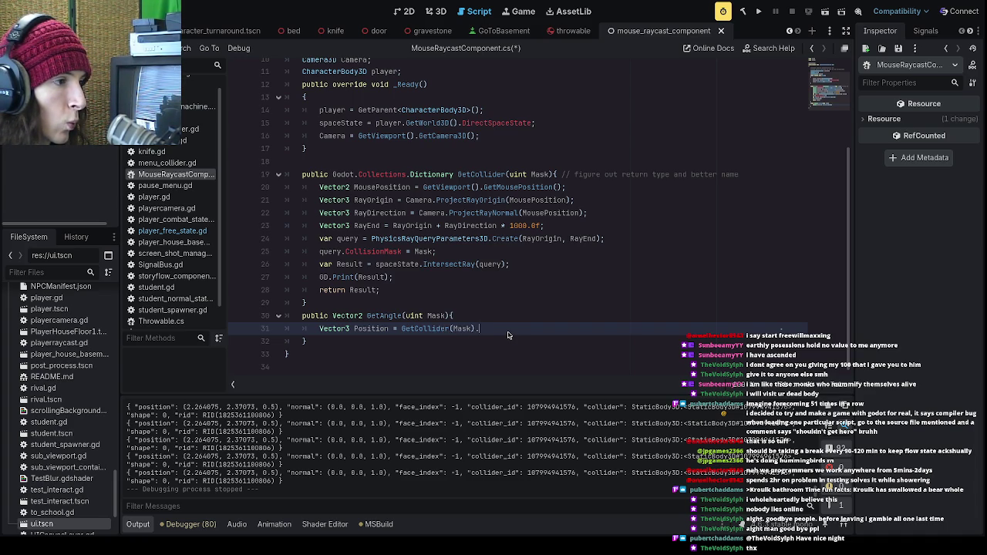
pyautogui.write('position')
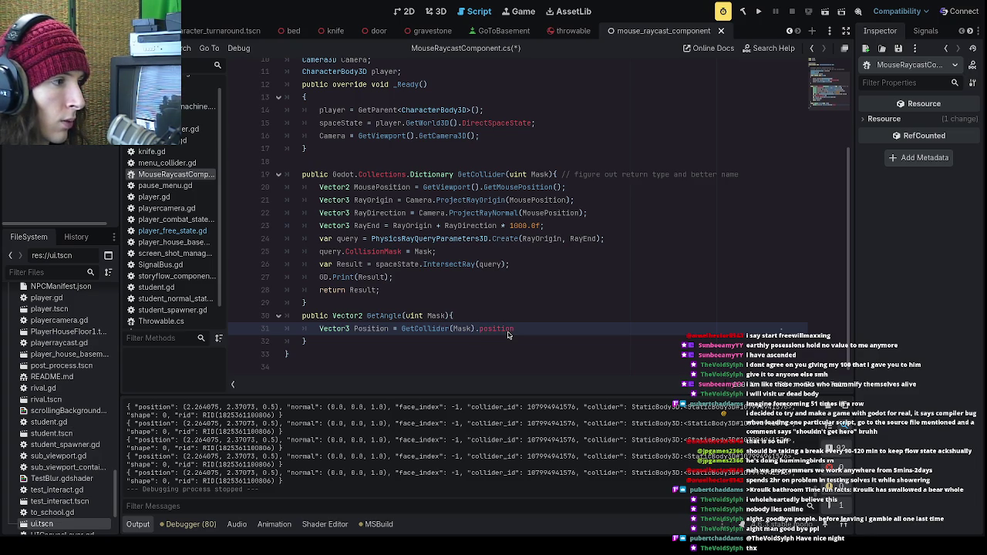
pyautogui.write(';')
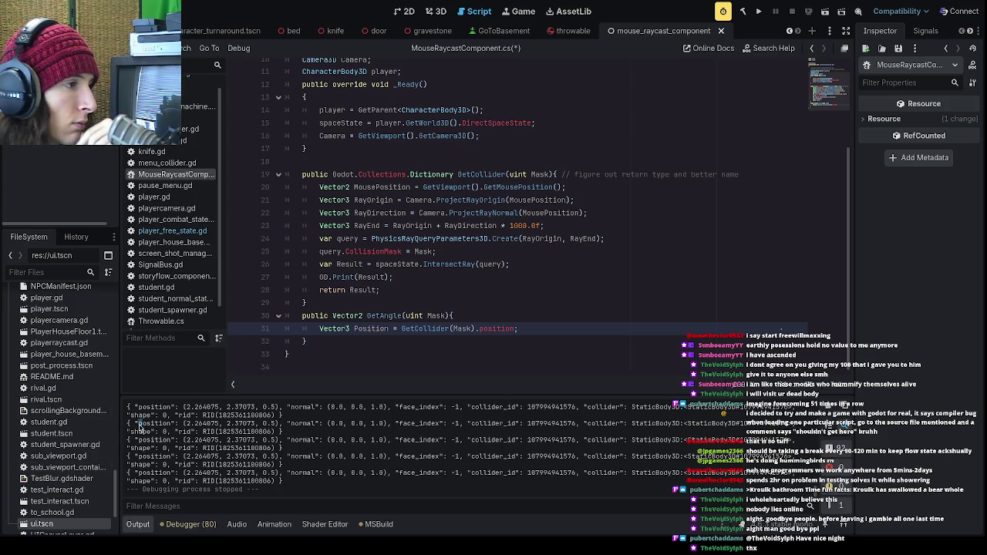
pyautogui.click(557, 339)
pyautogui.click(562, 332)
pyautogui.press('Return')
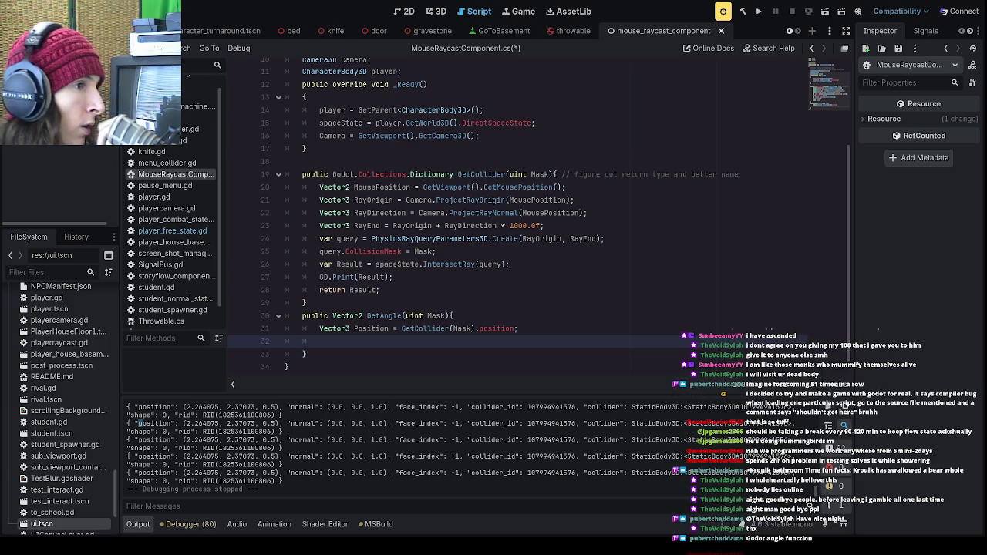
# - Add a 'Vector3 PlayerPosition' parameter to GetAngle's signature
pyautogui.click(447, 316)
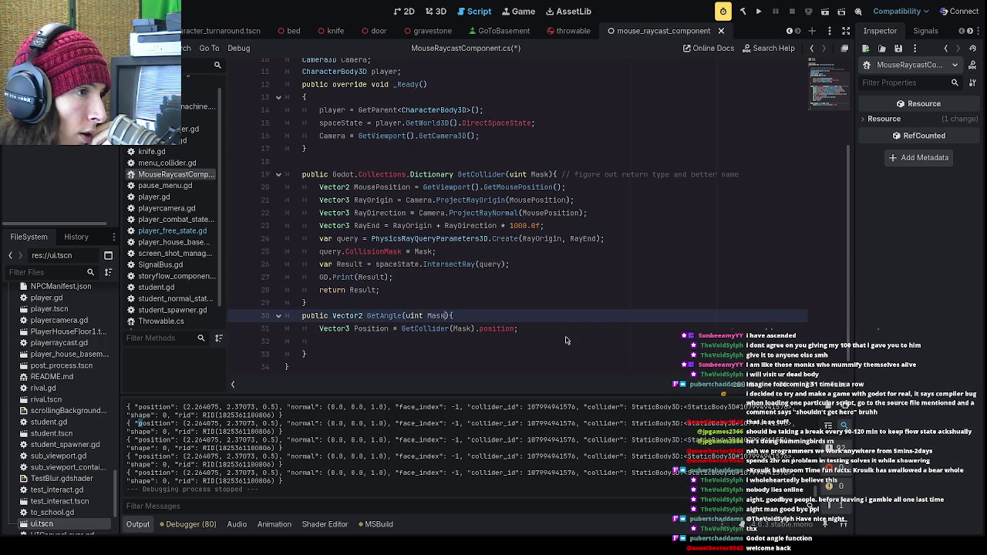
pyautogui.write(', Vector')
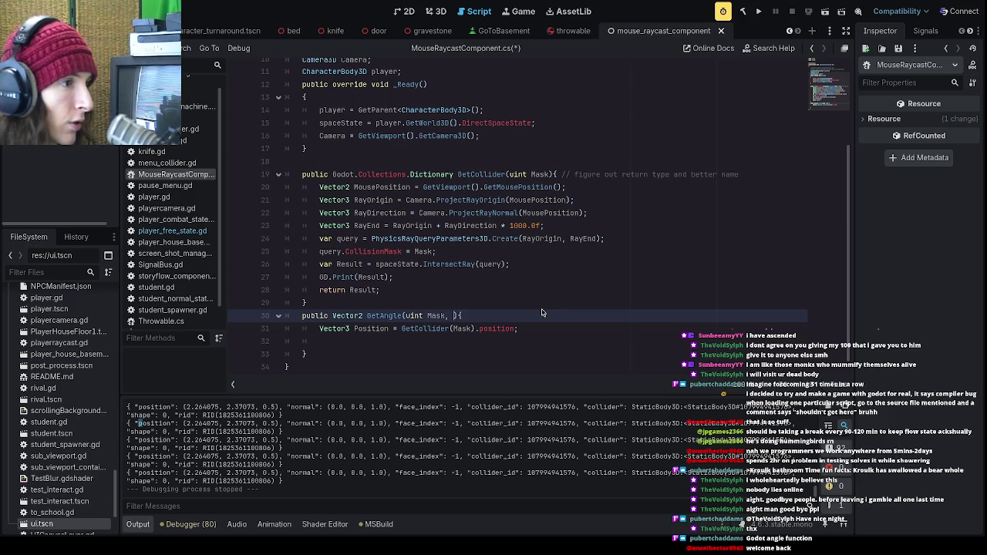
pyautogui.write('2')
pyautogui.press('BackSpace')
pyautogui.write('3')
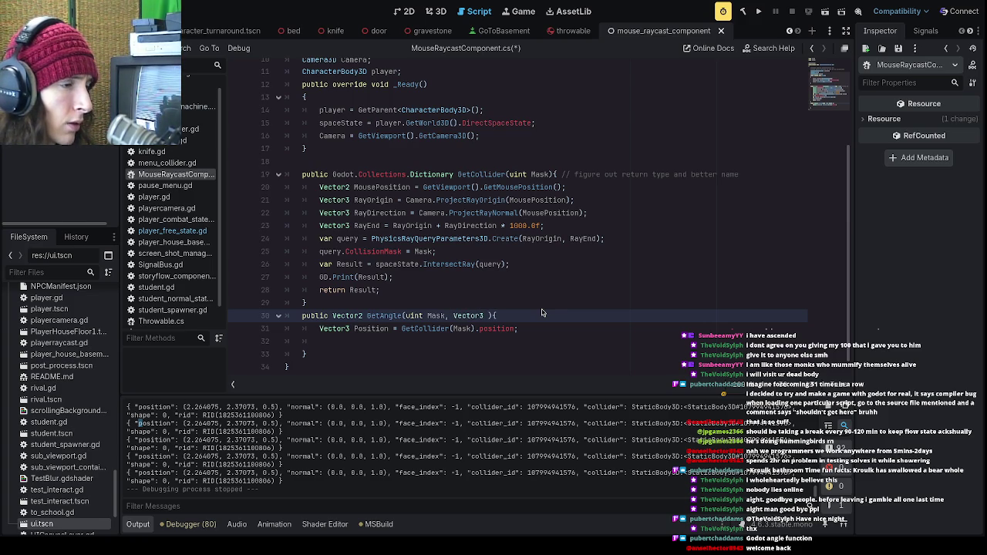
pyautogui.write(' PlayerPosition')
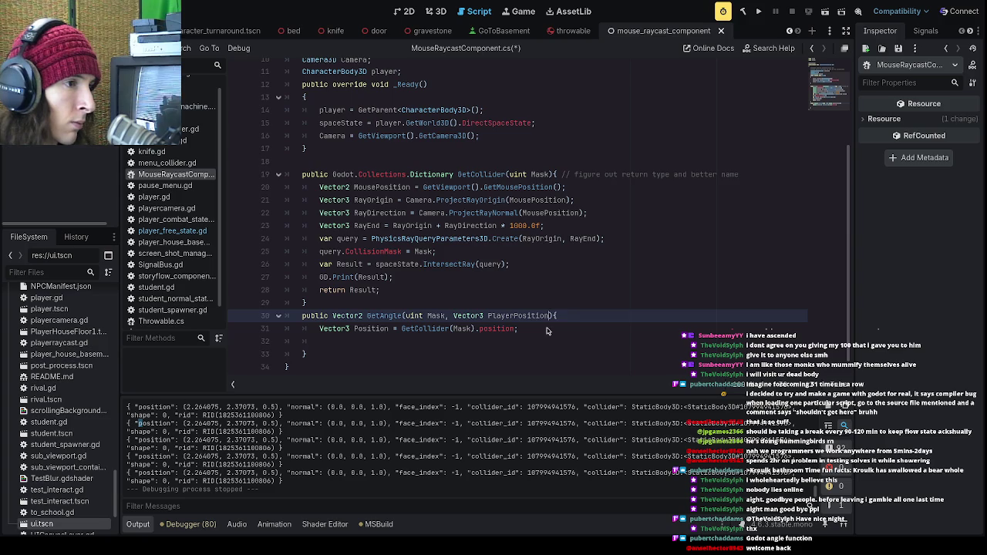
# - Add a return statement with a 'float Angle =' line above it
pyautogui.click(546, 341)
pyautogui.scroll(-1, 637, 204)
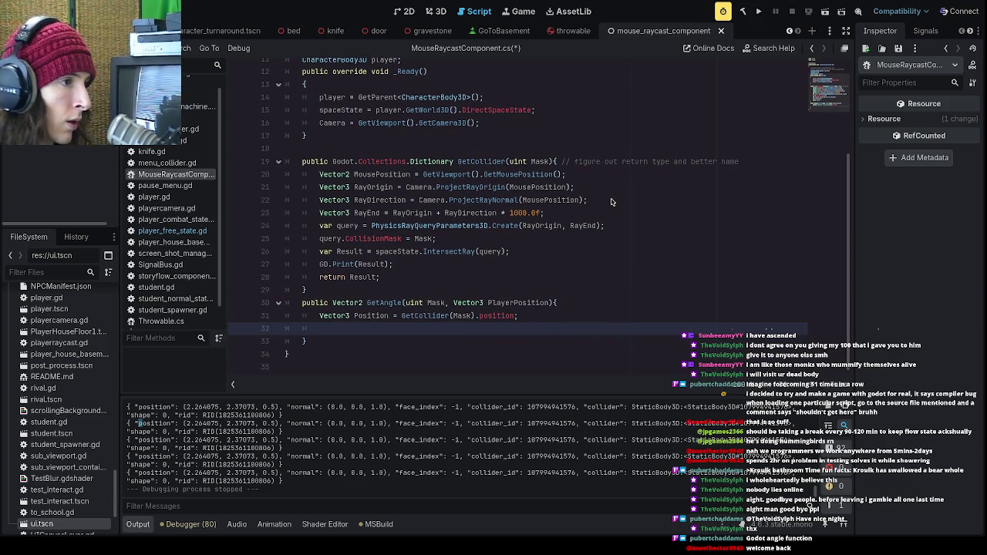
pyautogui.write('return')
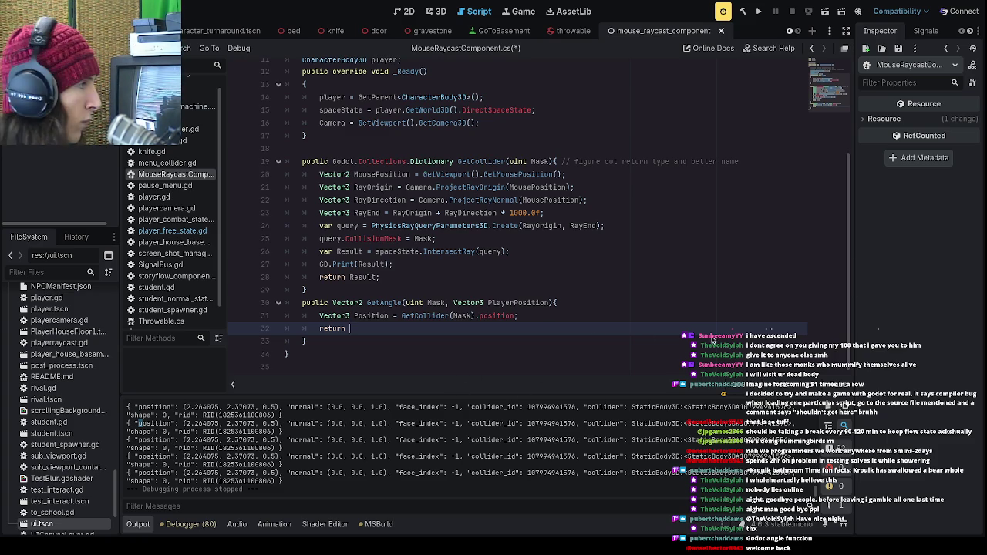
pyautogui.click(552, 324)
pyautogui.press('Return')
pyautogui.write('V')
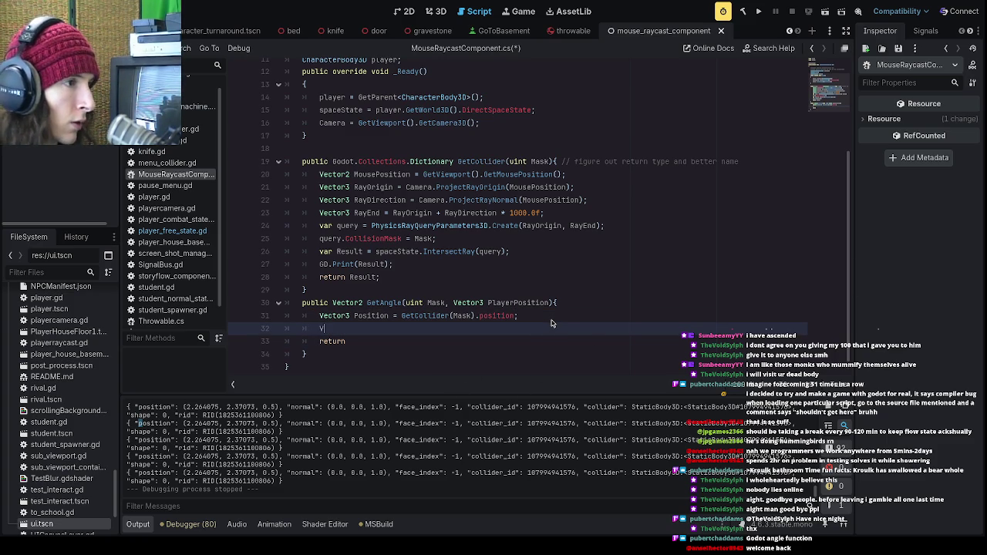
pyautogui.write('ector3')
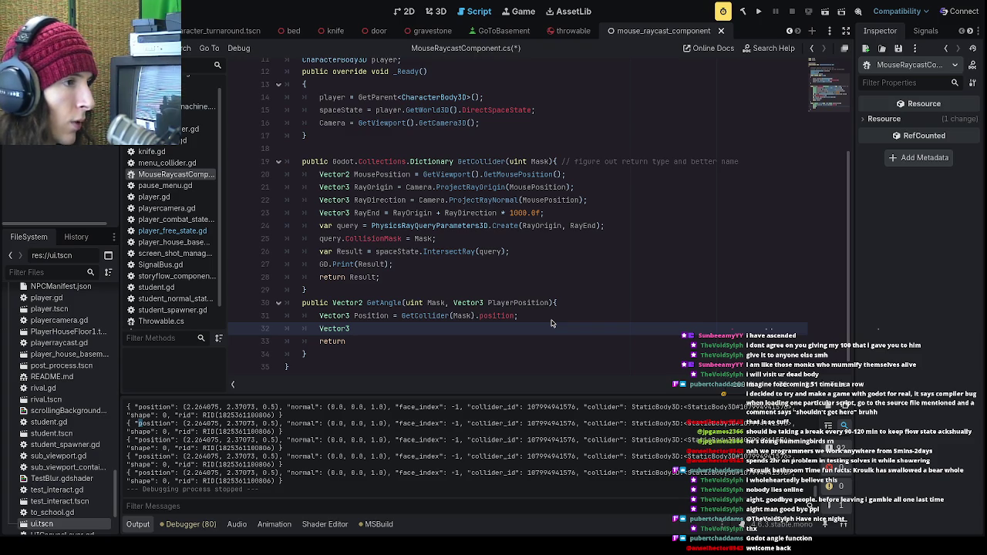
pyautogui.press('BackSpace')
pyautogui.press('BackSpace')
pyautogui.press('BackSpace')
pyautogui.press('BackSpace')
pyautogui.press('BackSpace')
pyautogui.press('BackSpace')
pyautogui.write('float')
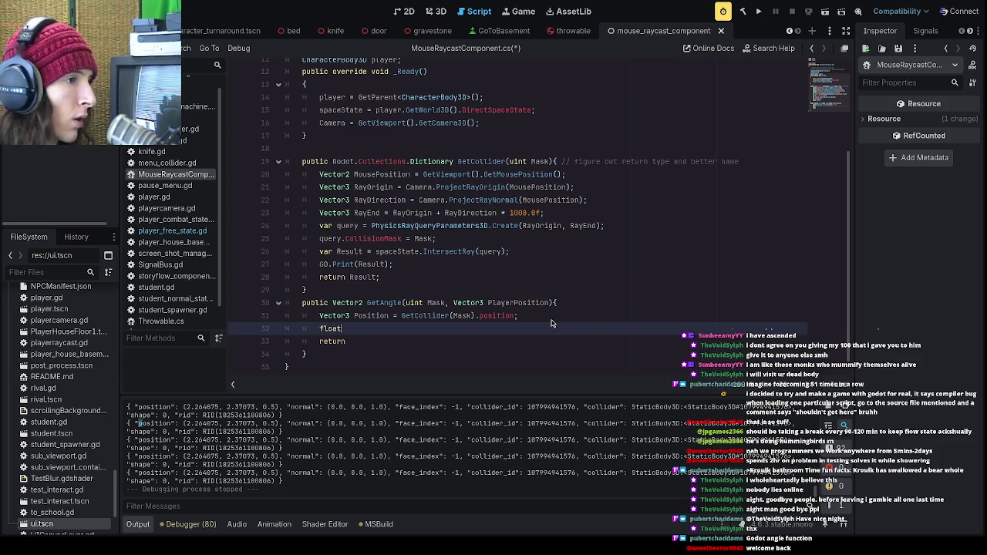
pyautogui.write(' Vec')
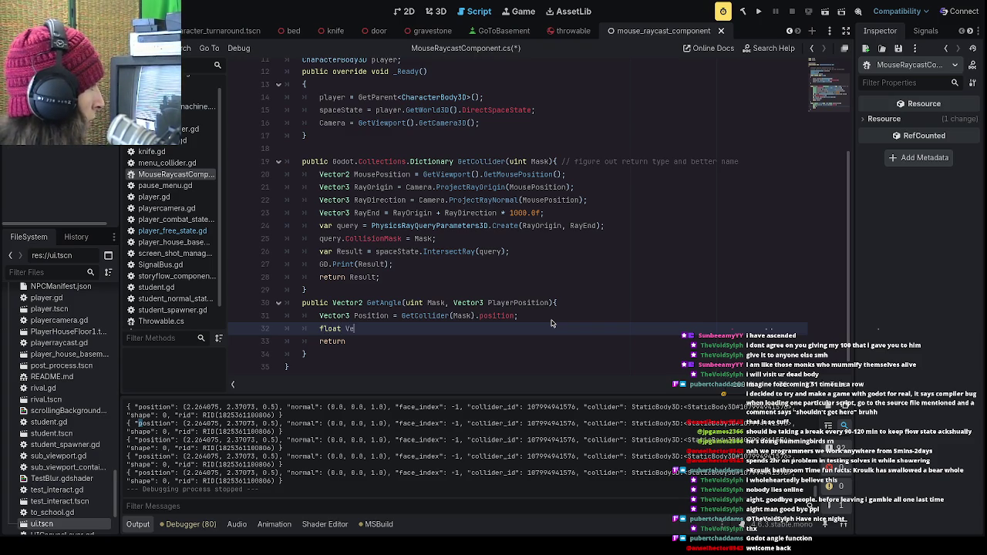
pyautogui.press('BackSpace')
pyautogui.press('BackSpace')
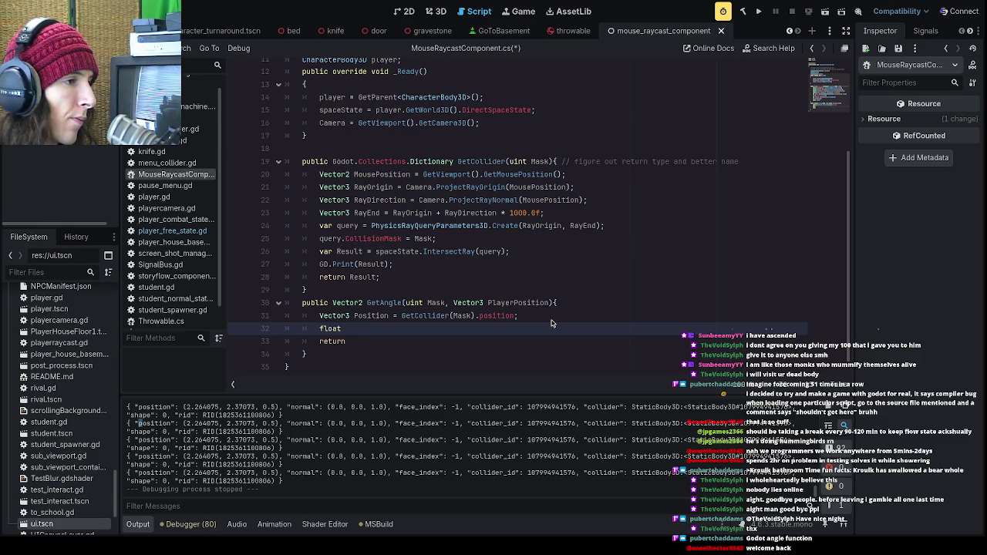
pyautogui.write('Angle =')
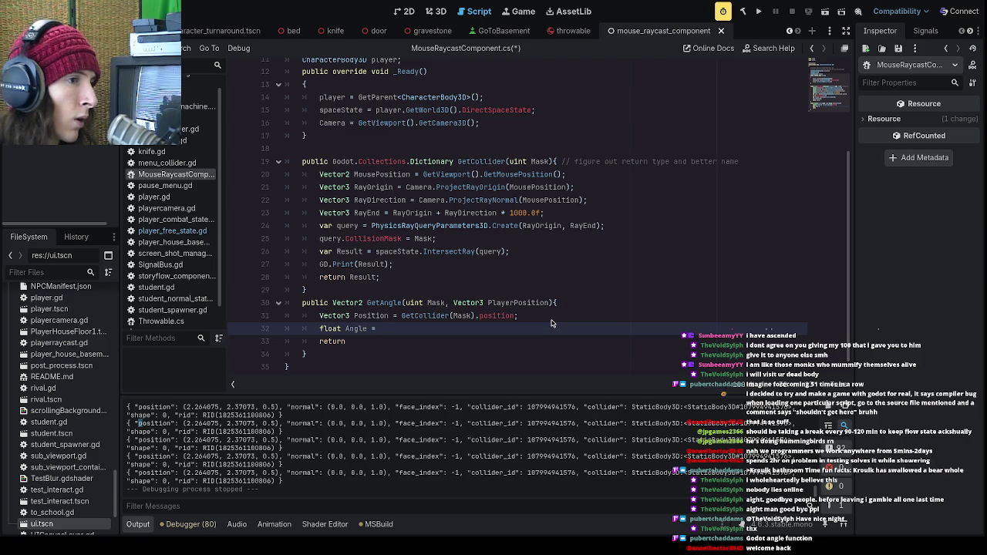
# - Insert 'Vector2 Pos = new Vector2(Position.X, Position.Z);' above the Angle line
pyautogui.click(551, 323)
pyautogui.press('Return')
pyautogui.write('Vector 2')
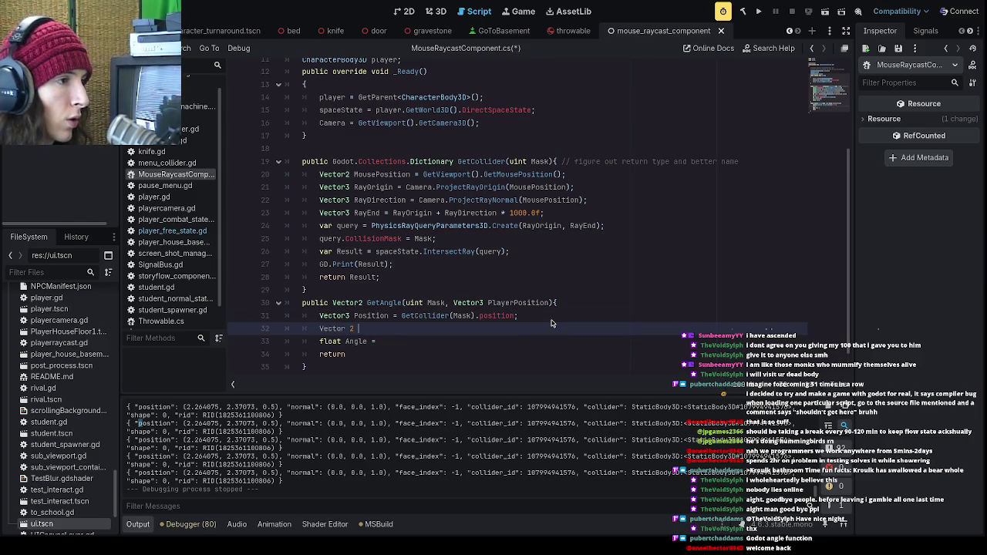
pyautogui.press('BackSpace')
pyautogui.press('BackSpace')
pyautogui.write('2 Pos = ')
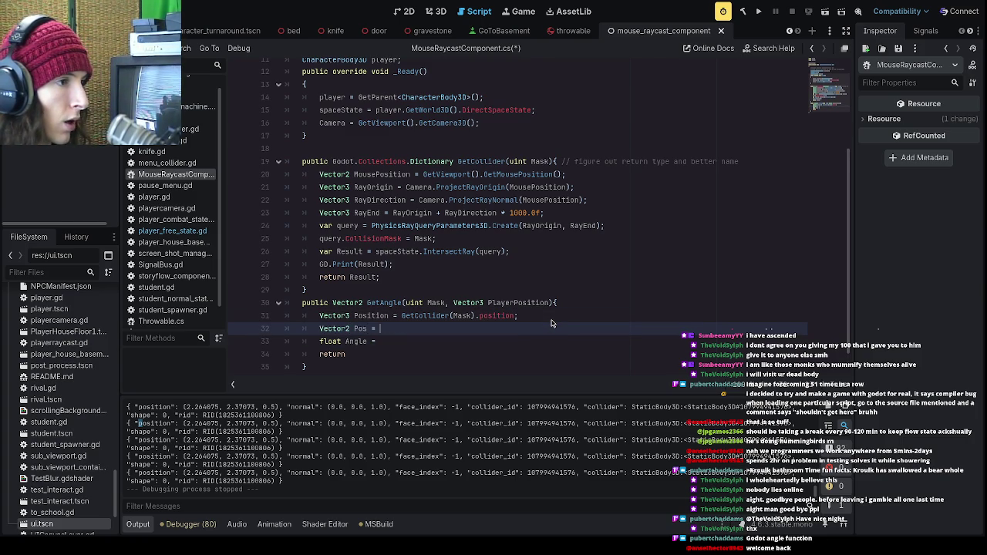
pyautogui.write('Position.')
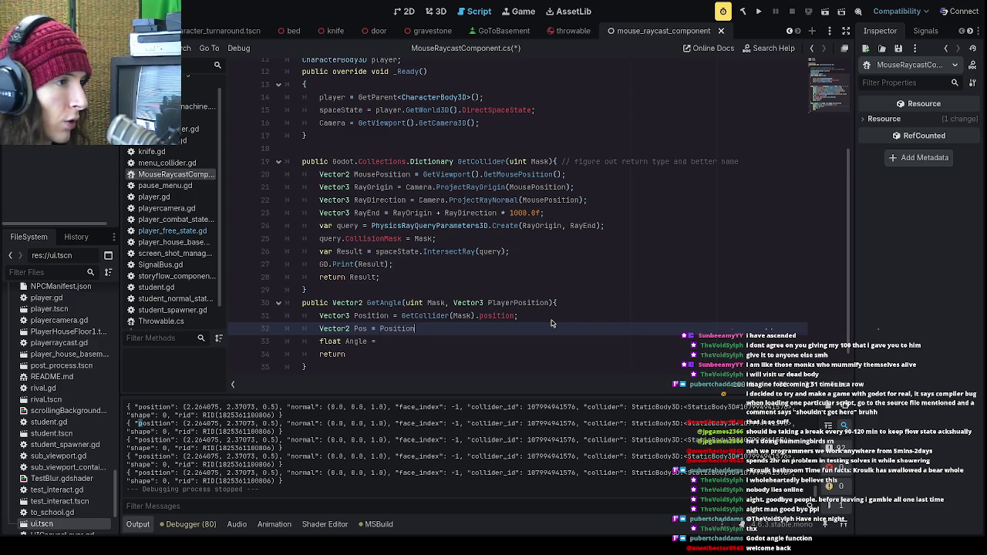
pyautogui.press('BackSpace')
pyautogui.press('BackSpace')
pyautogui.press('BackSpace')
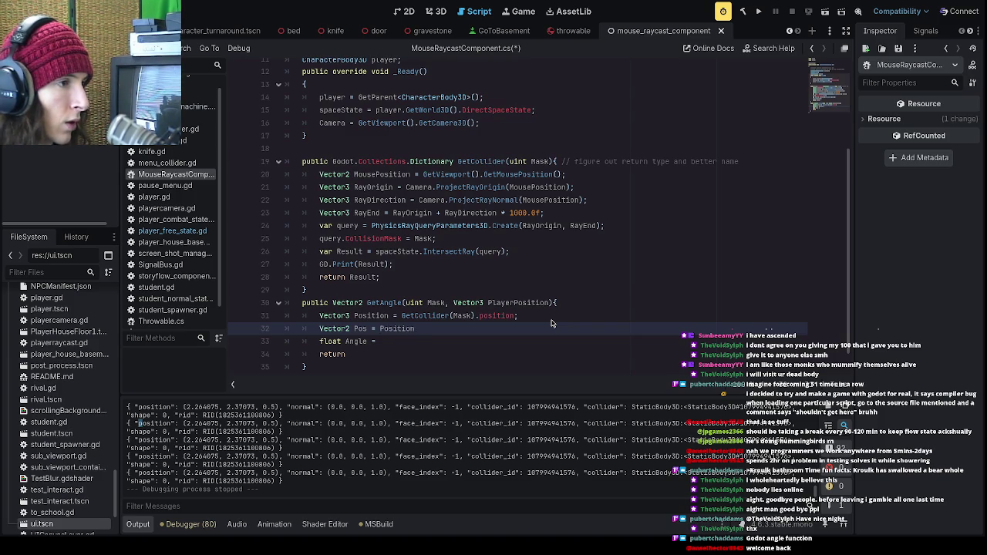
pyautogui.write('Ve')
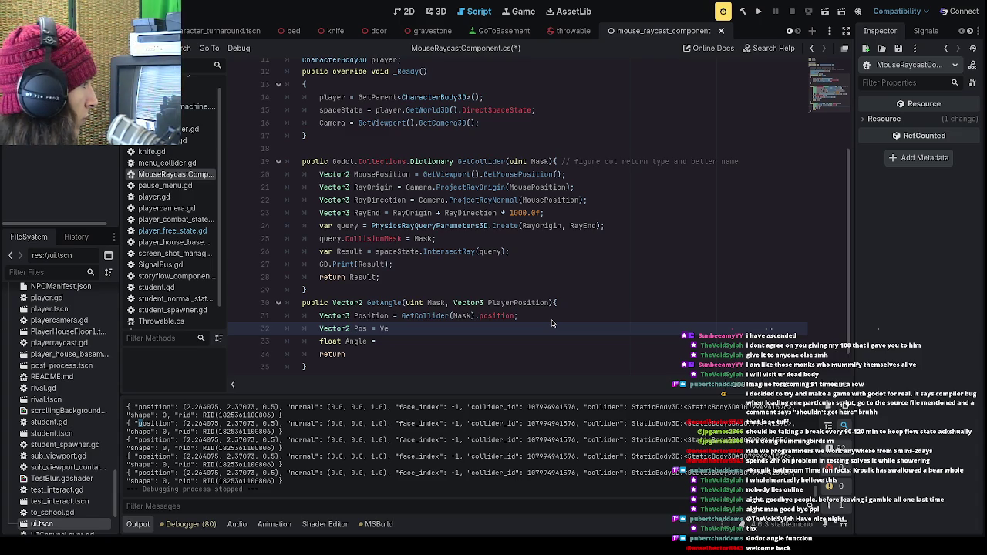
pyautogui.press('BackSpace')
pyautogui.press('BackSpace')
pyautogui.write('new Vec')
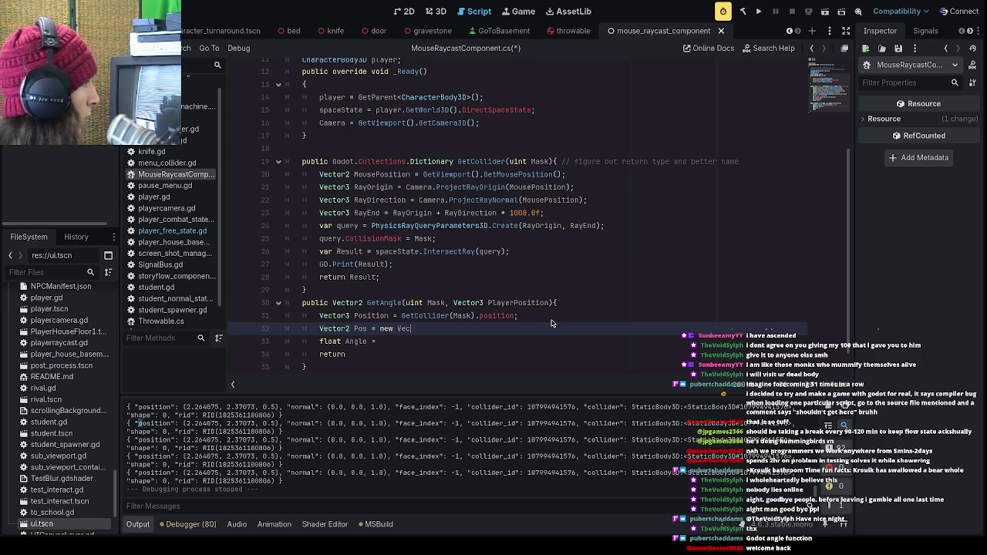
pyautogui.write('tor2(')
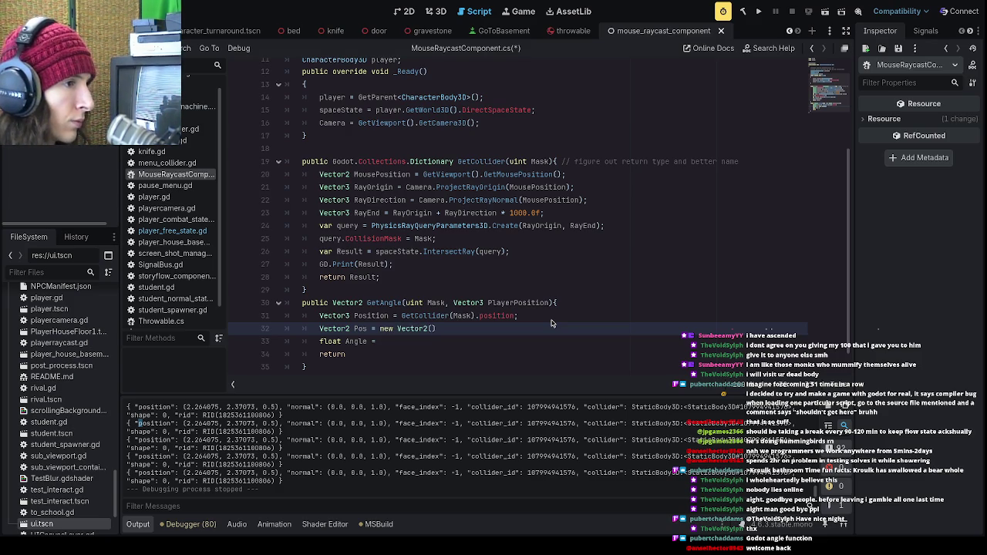
pyautogui.write('Position.X, Position.Z')
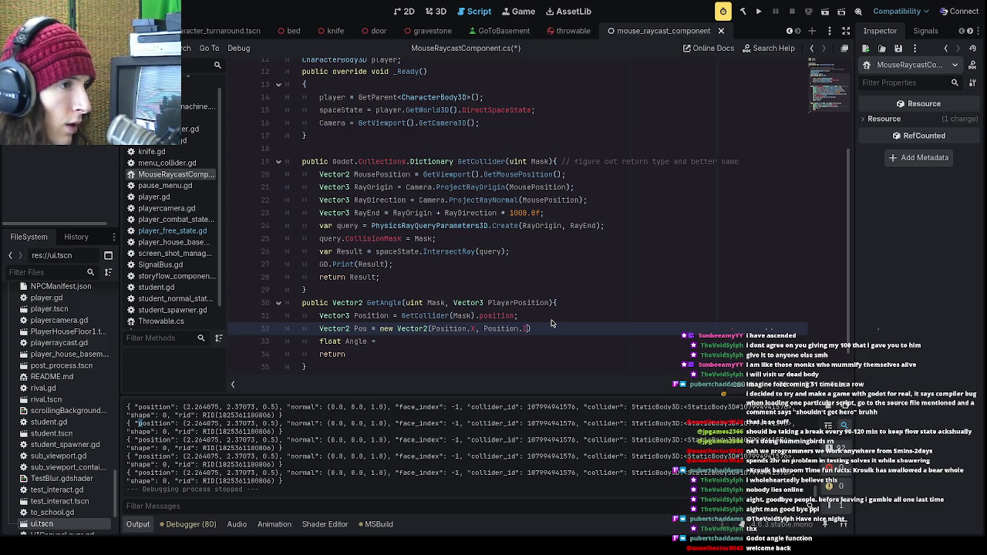
pyautogui.click(557, 327)
pyautogui.write(';')
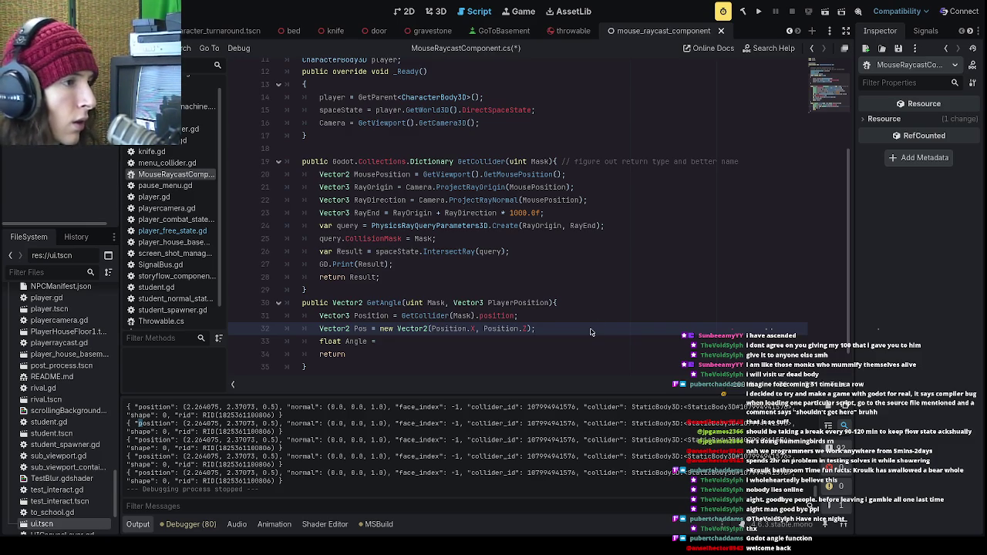
pyautogui.press('Down')
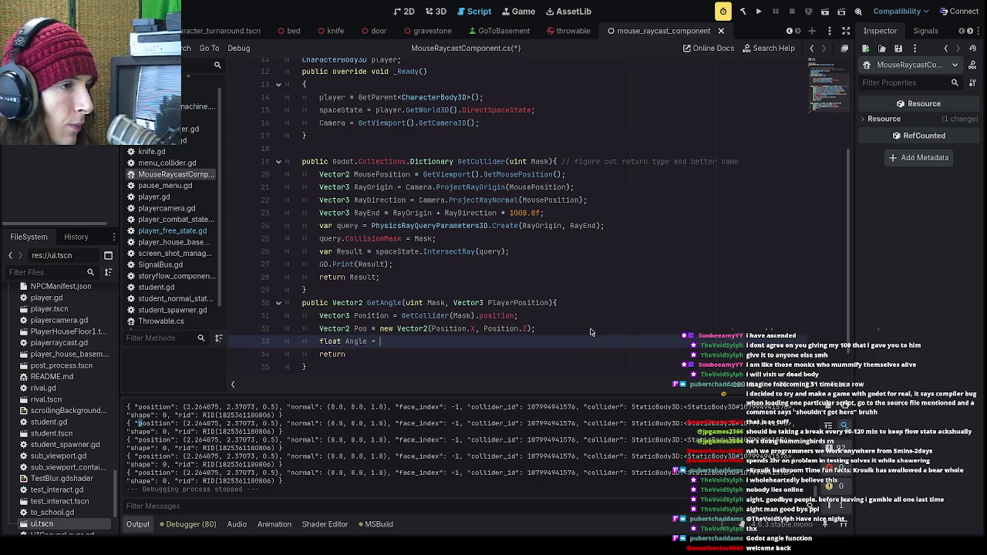
# - Add 'Vector2 PlayerPos = new Vector2(PlayerPosition.X, PlayerPosition.Z);' below the Pos line
pyautogui.click(590, 333)
pyautogui.press('Return')
pyautogui.write('Vector3')
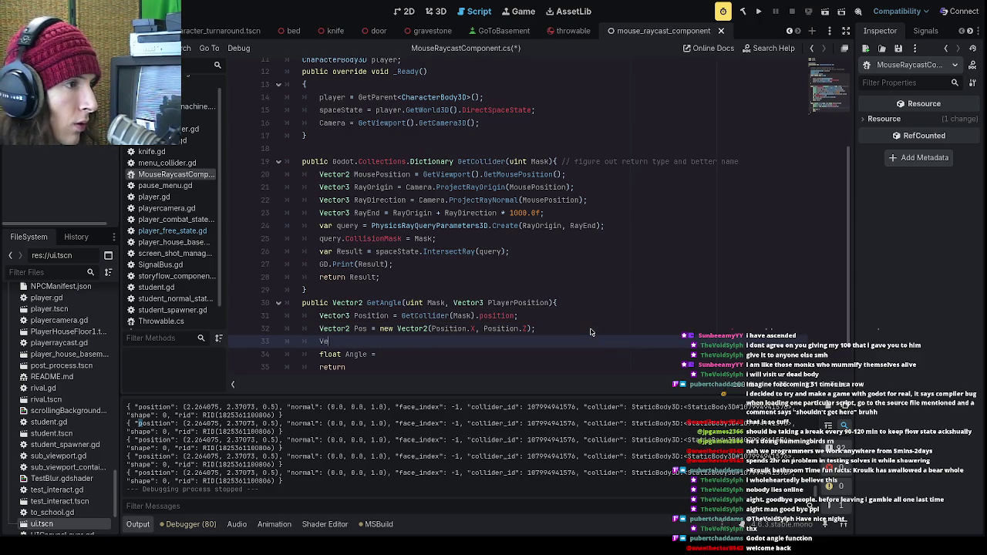
pyautogui.press('BackSpace')
pyautogui.press('BackSpace')
pyautogui.write('2 ')
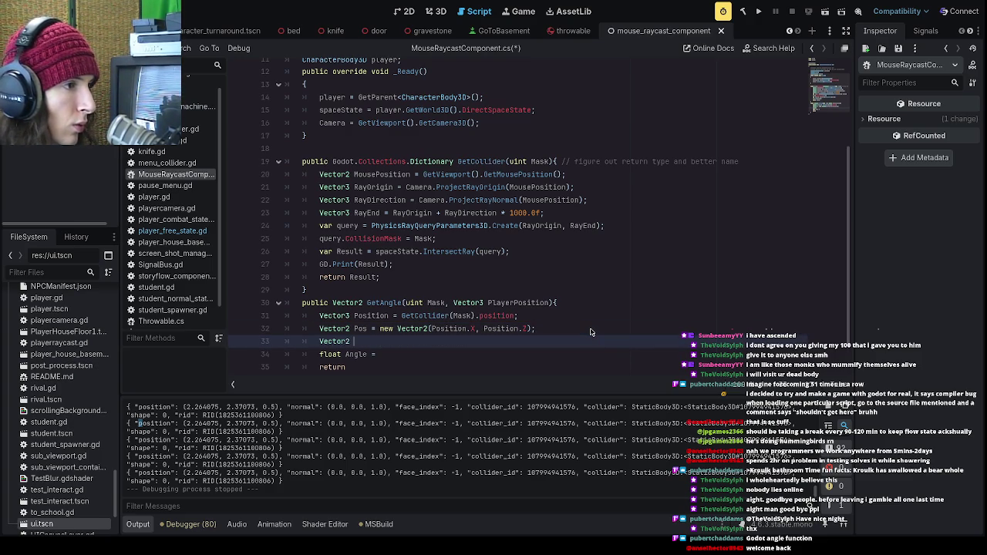
pyautogui.write('PlayerPos')
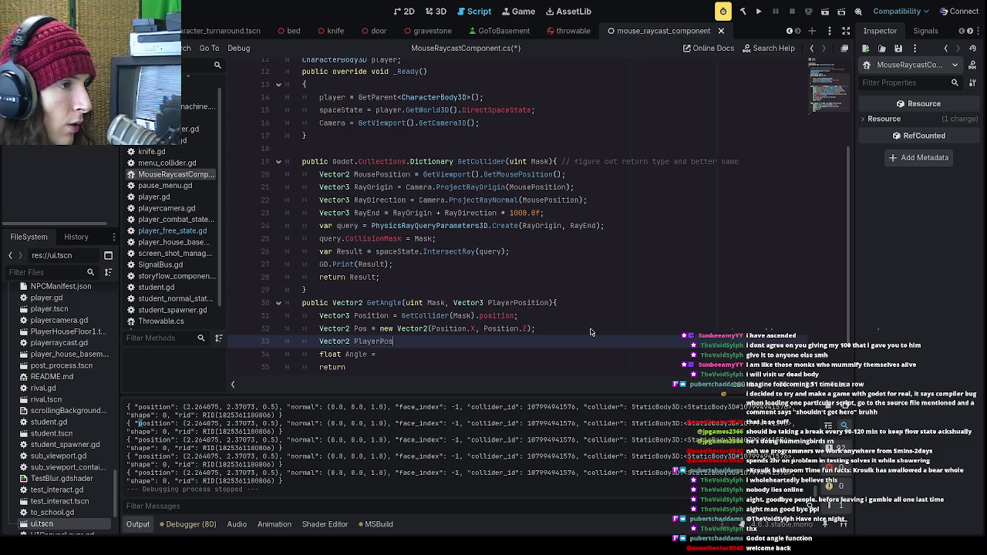
pyautogui.write(' = new Vector2(')
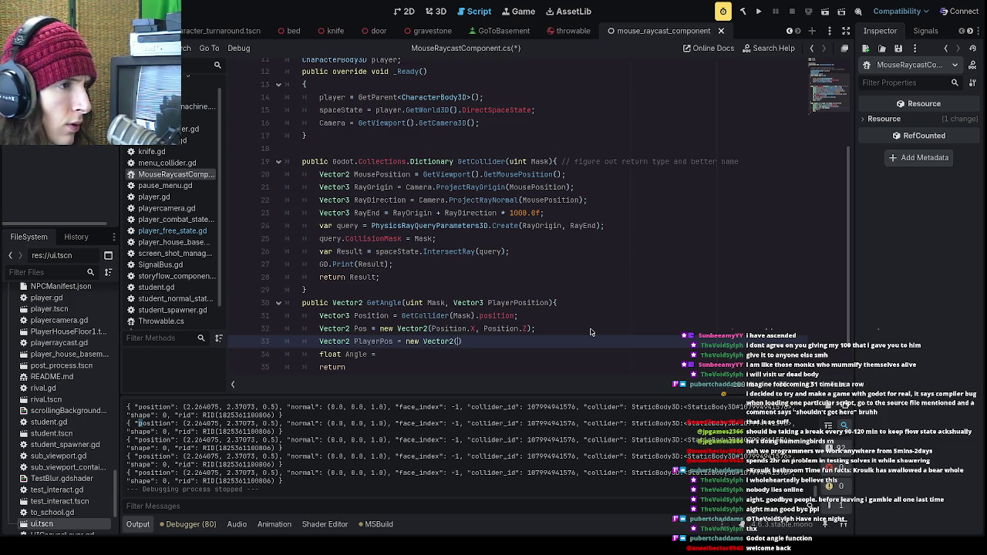
pyautogui.write('PlayerPos')
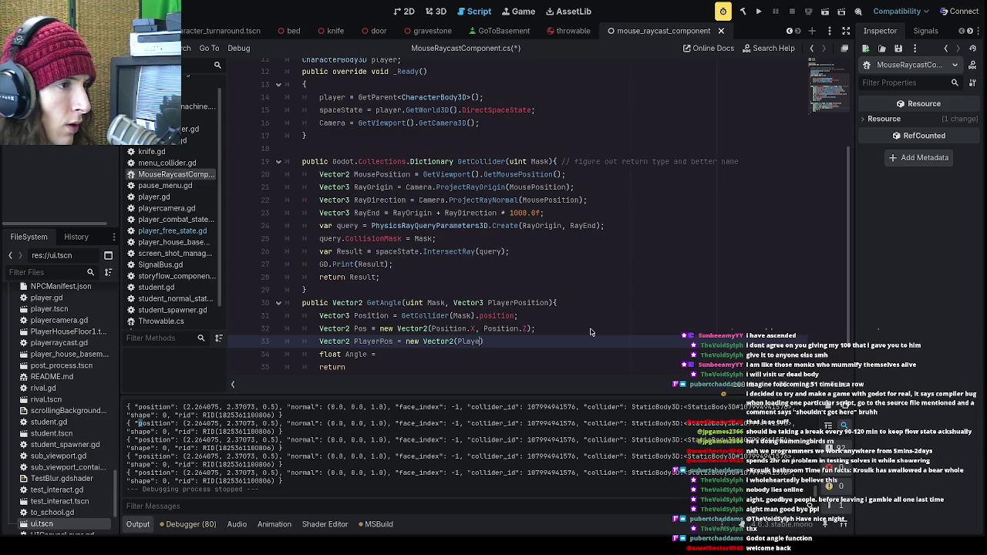
pyautogui.write('ition.X,')
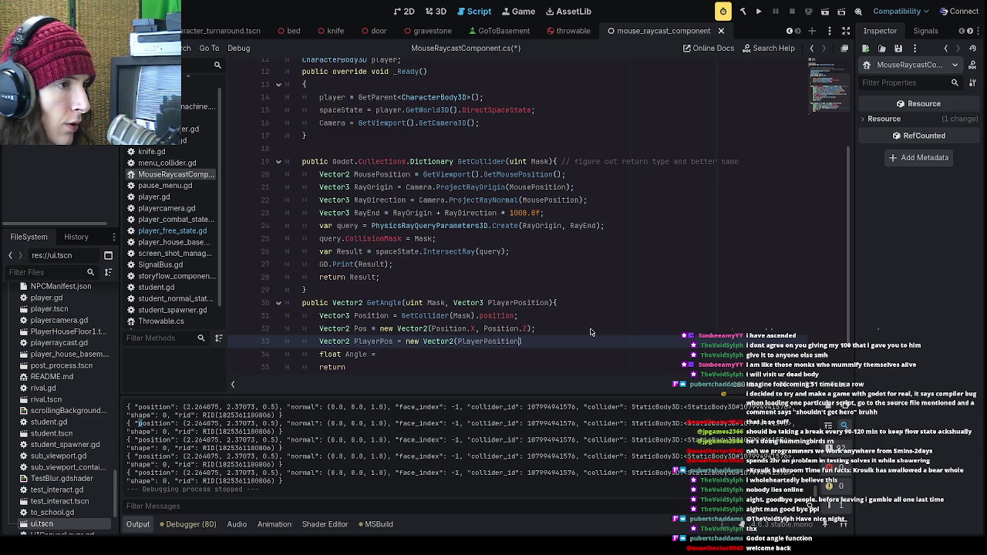
pyautogui.write(' PlayerPo')
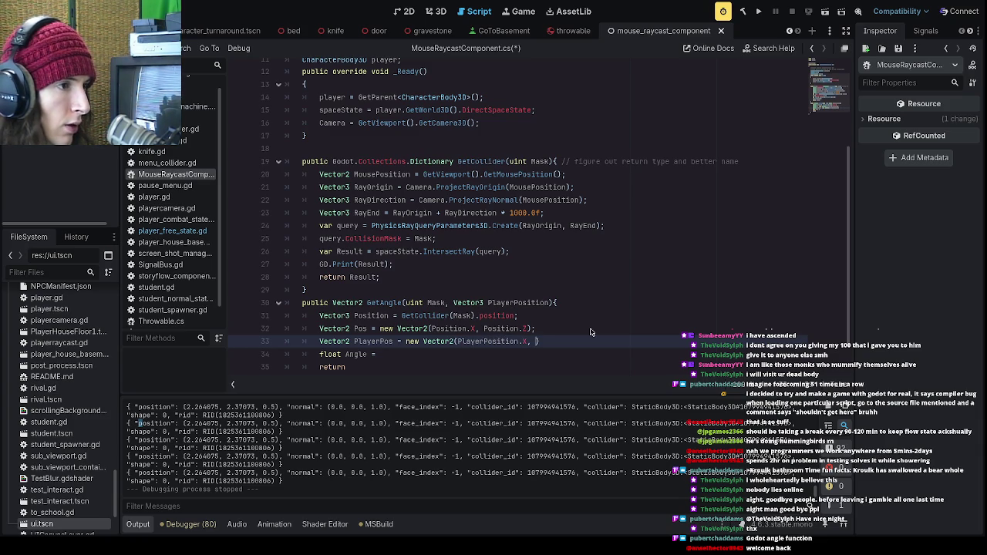
pyautogui.write('sition.Z')
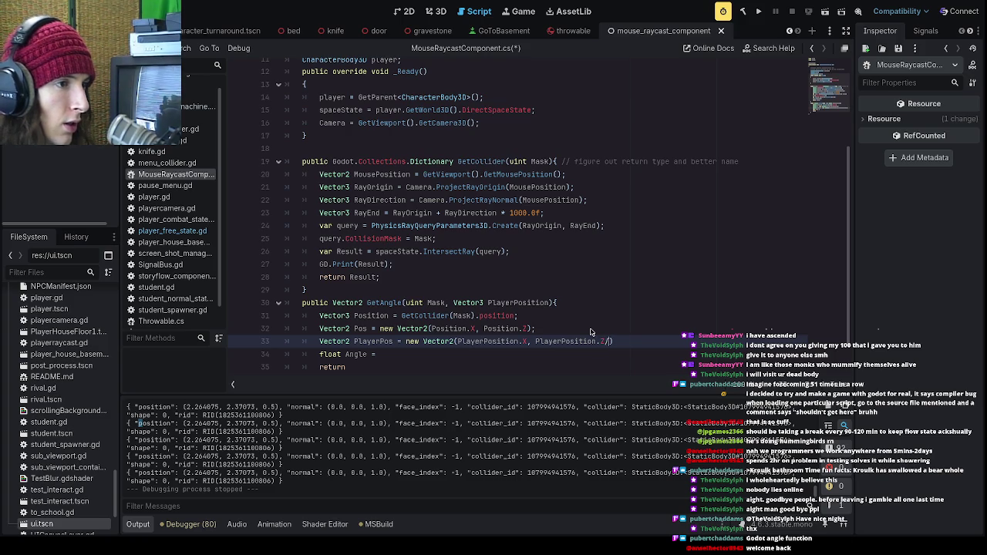
pyautogui.write(');')
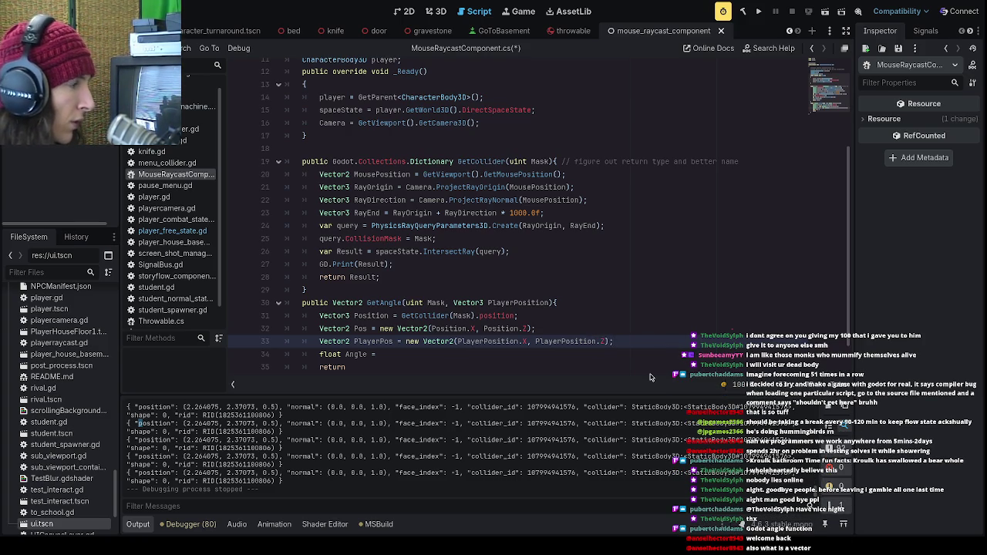
pyautogui.click(622, 354)
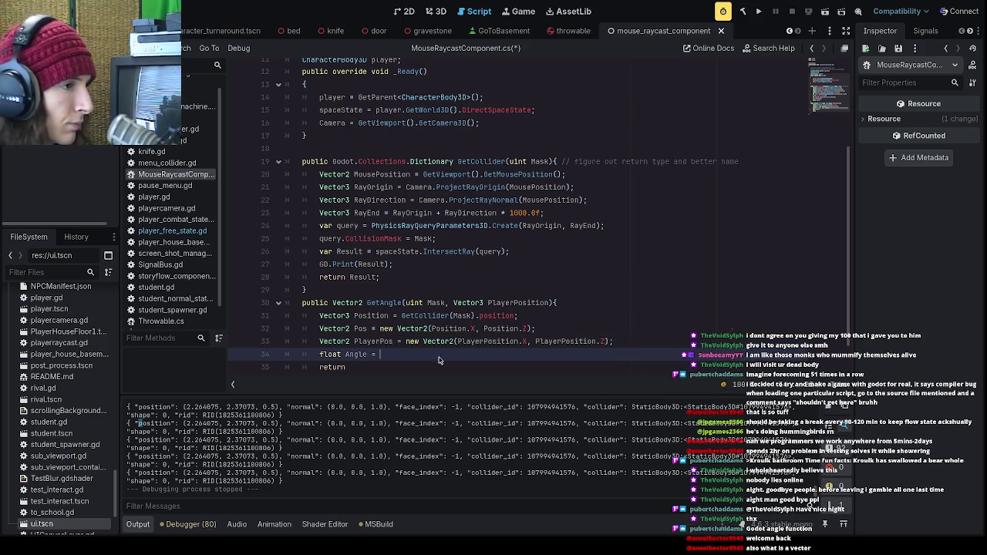
pyautogui.moveTo(453, 342); pyautogui.dragTo(421, 344)
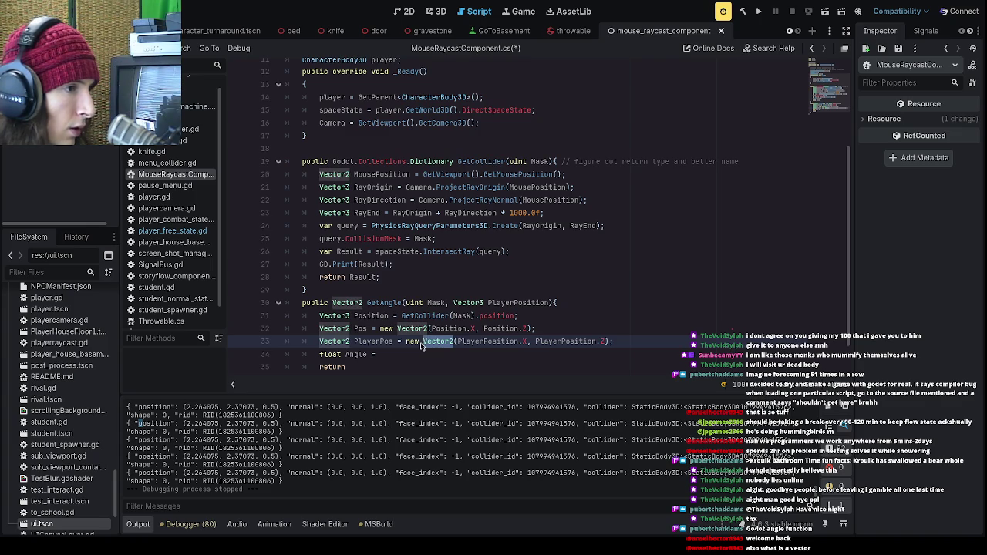
pyautogui.click(441, 357)
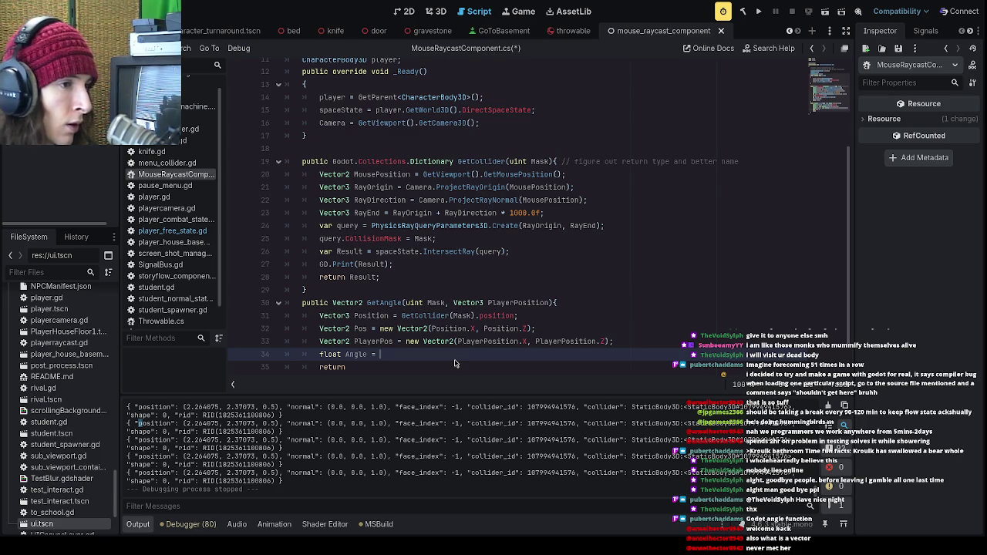
# - Finish 'float Angle = PlayerPos.AngleTo(Pos);' and 'return Angle;', then save the script
pyautogui.write('Pl')
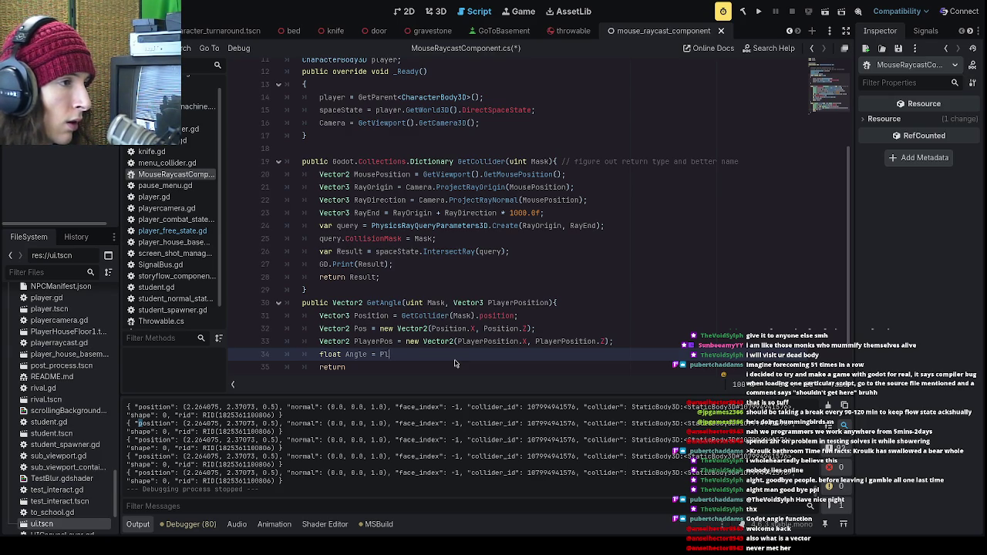
pyautogui.write('ayer')
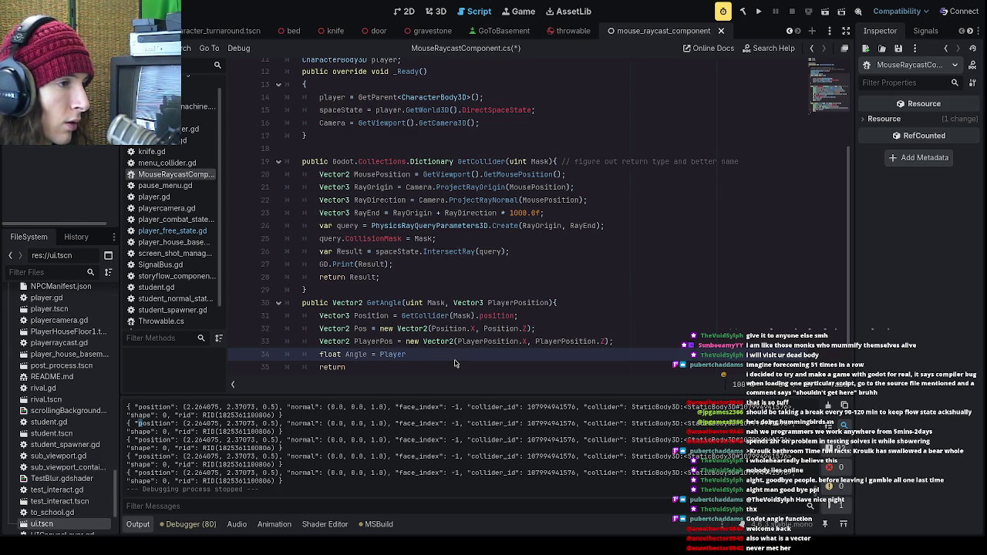
pyautogui.write('Pos.Angle')
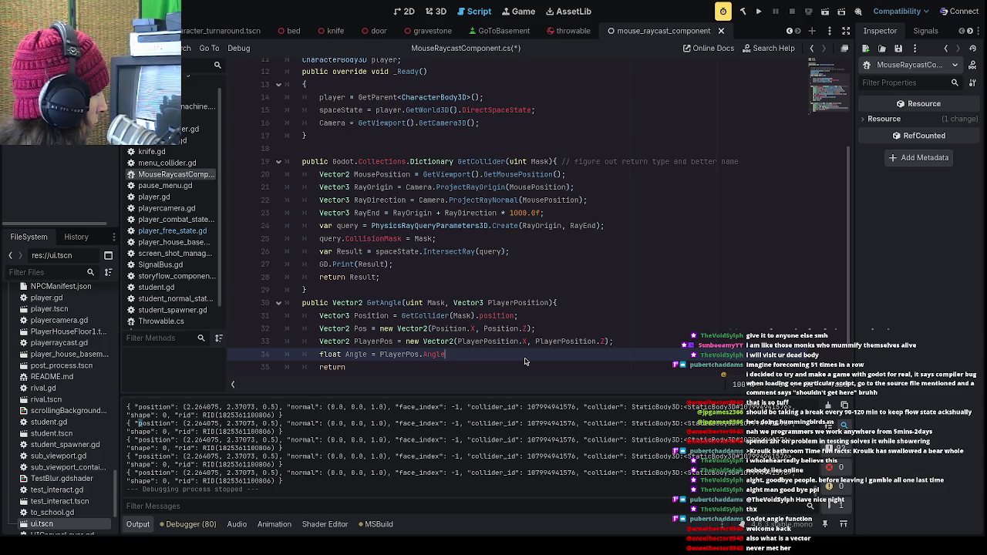
pyautogui.write('To(V')
pyautogui.press('BackSpace')
pyautogui.write('P')
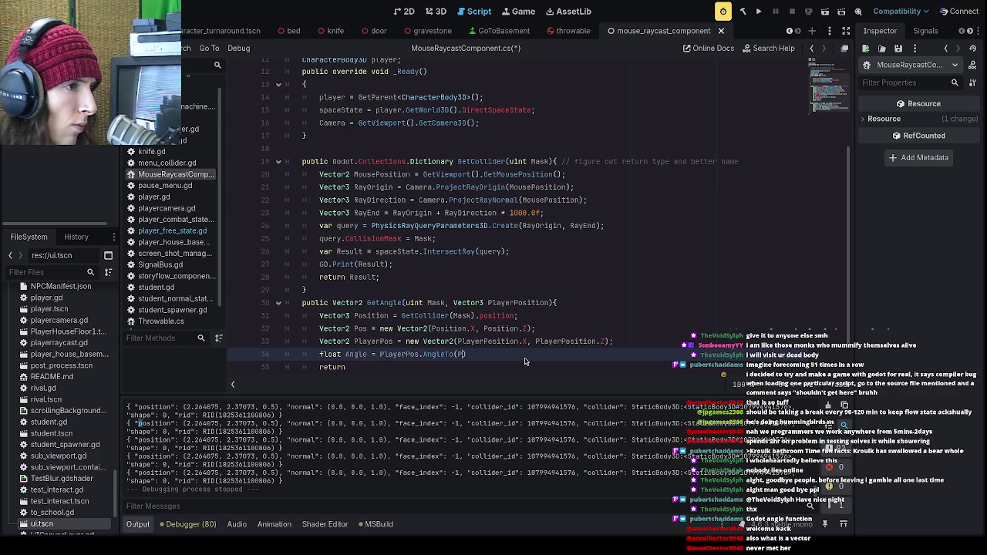
pyautogui.write('os)')
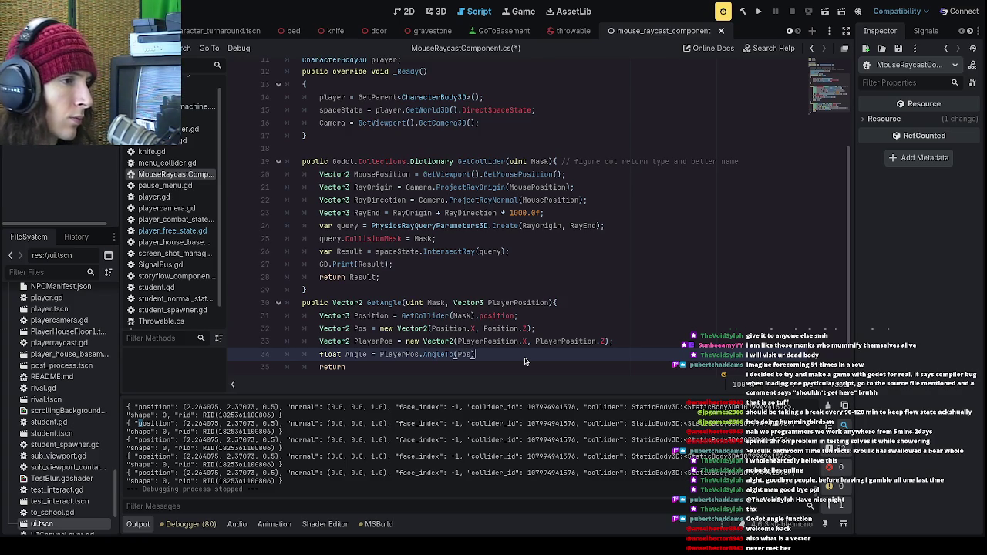
pyautogui.write(';')
pyautogui.press('Down')
pyautogui.write('Angle;')
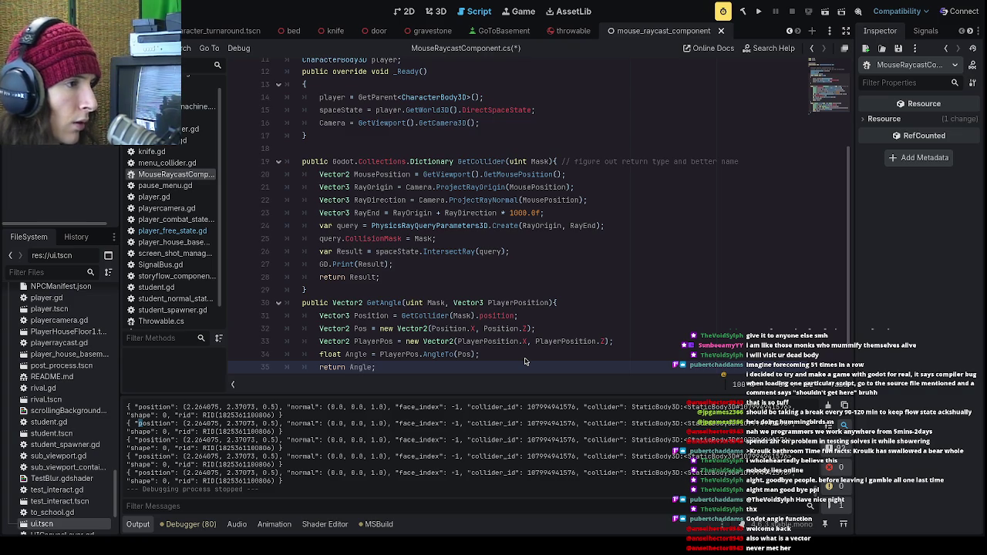
pyautogui.scroll(-1, 540, 347)
pyautogui.hotkey('ctrl', 's')
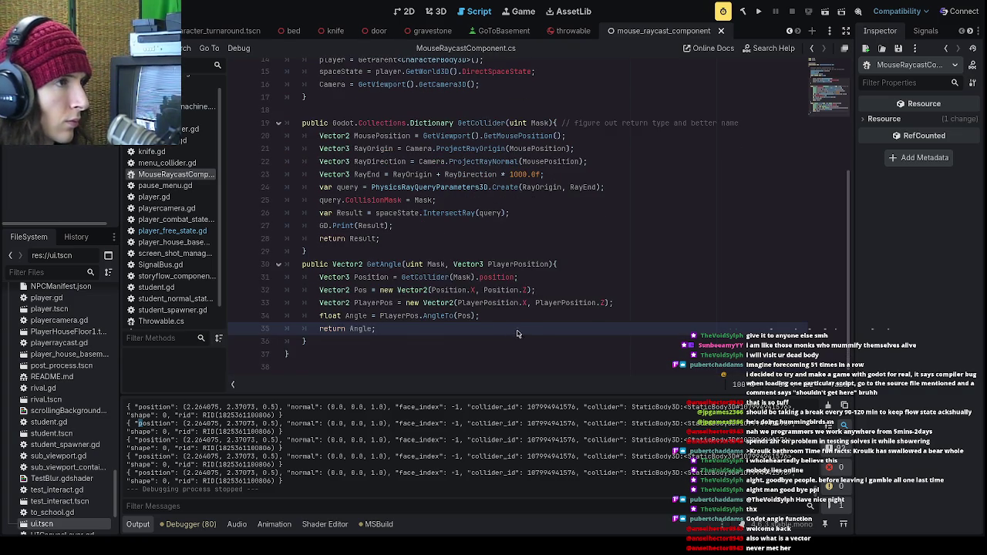
# - Change GetAngle's return type from Vector2 to float, rebuild, and open the line-31 position error
pyautogui.click(759, 12)
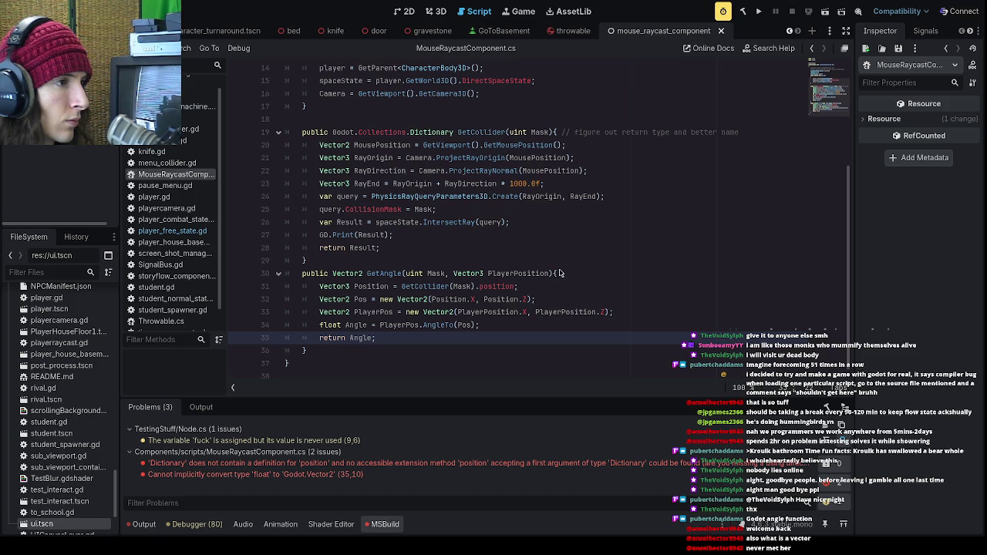
pyautogui.click(364, 284)
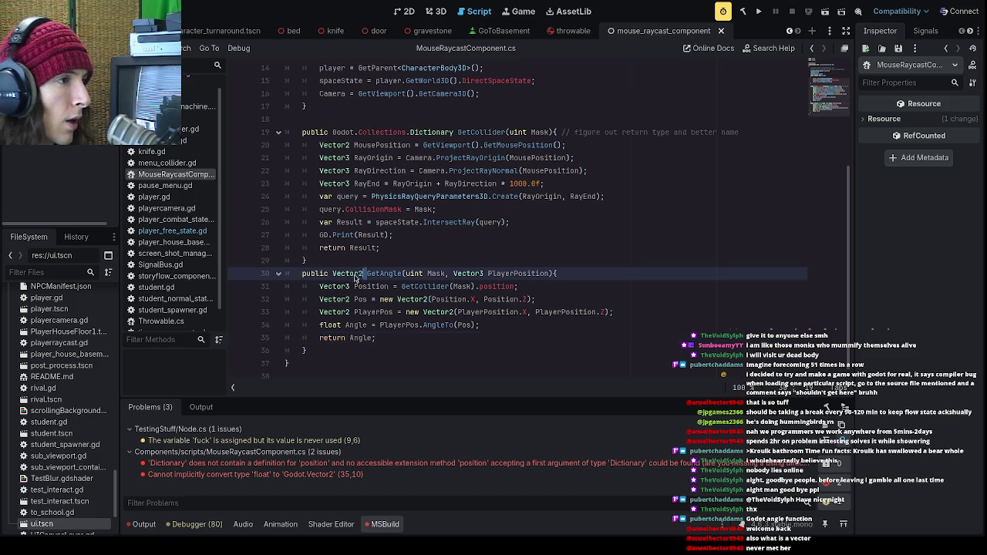
pyautogui.doubleClick(347, 275)
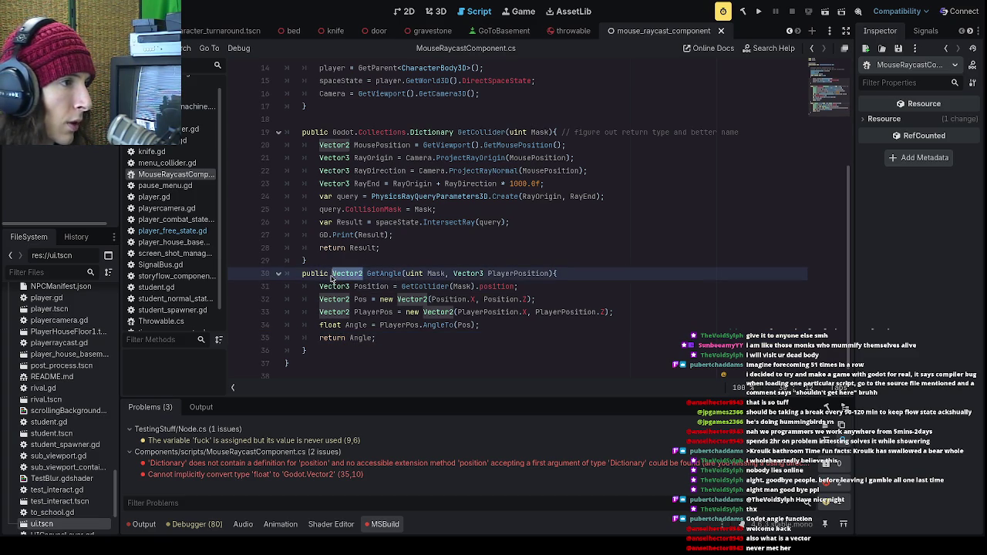
pyautogui.write('float')
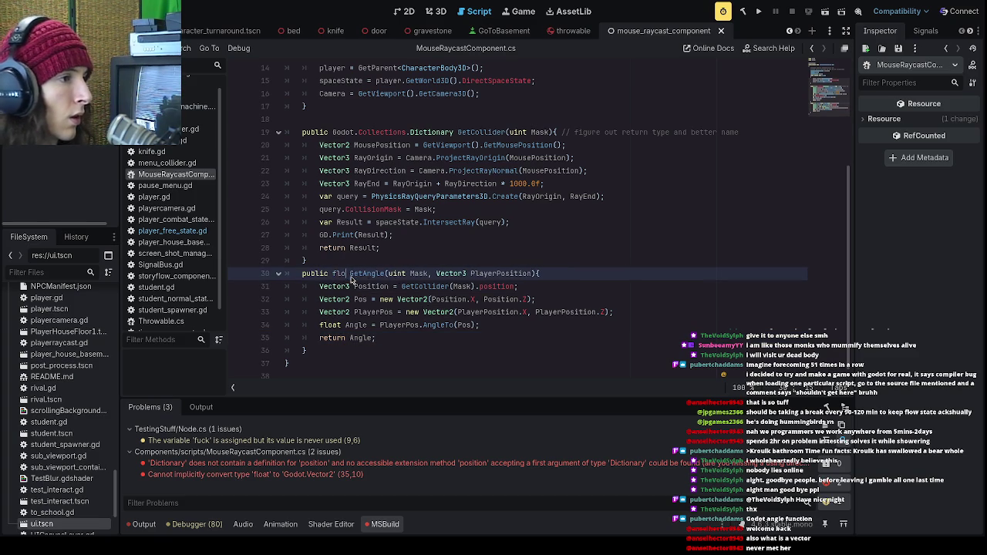
pyautogui.press('F5')
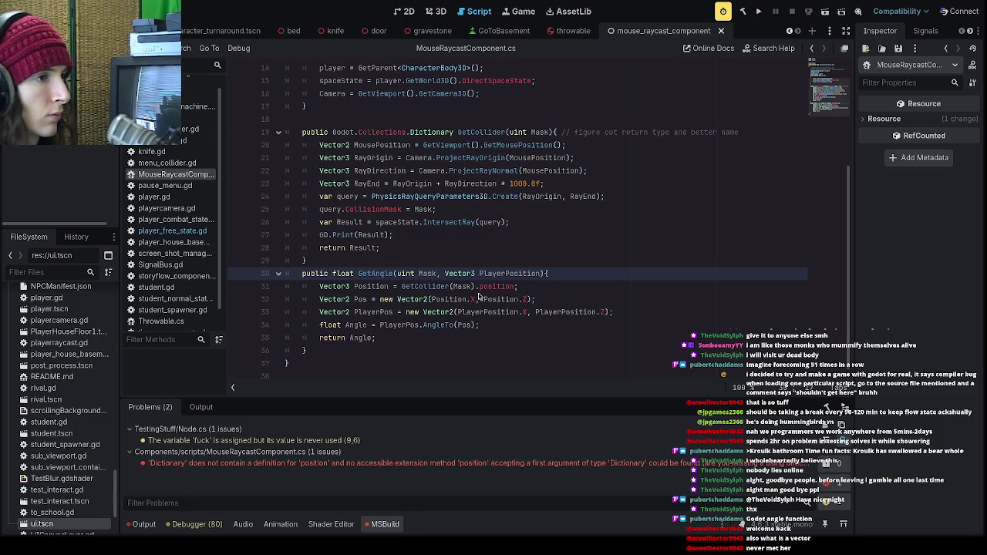
pyautogui.doubleClick(373, 466)
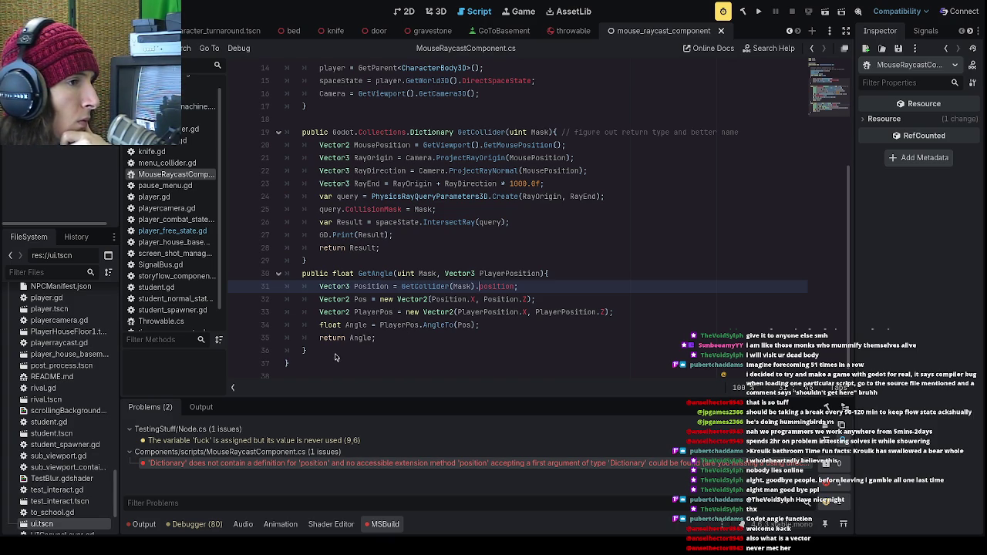
pyautogui.moveTo(315, 375); pyautogui.dragTo(303, 281)
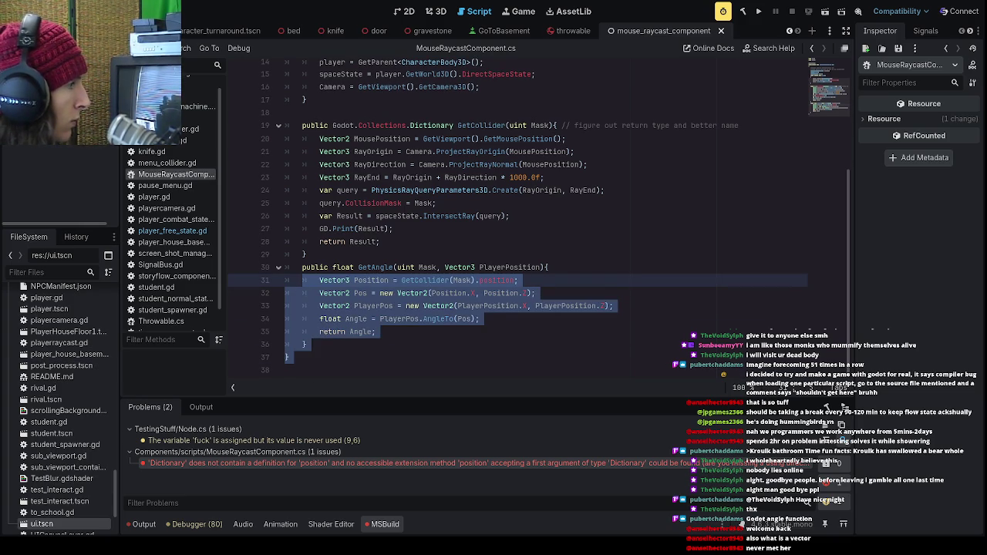
pyautogui.click(457, 279)
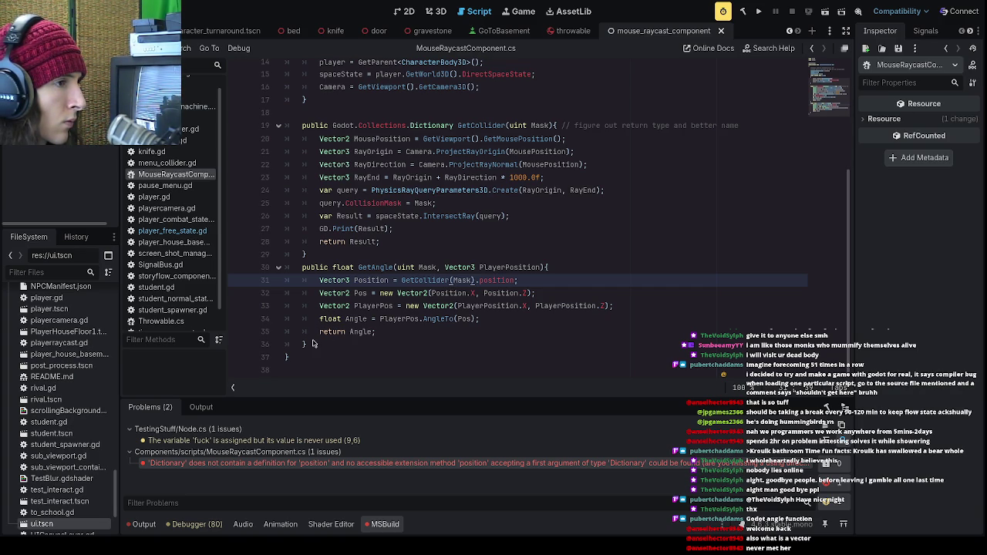
pyautogui.moveTo(325, 363); pyautogui.dragTo(235, 113)
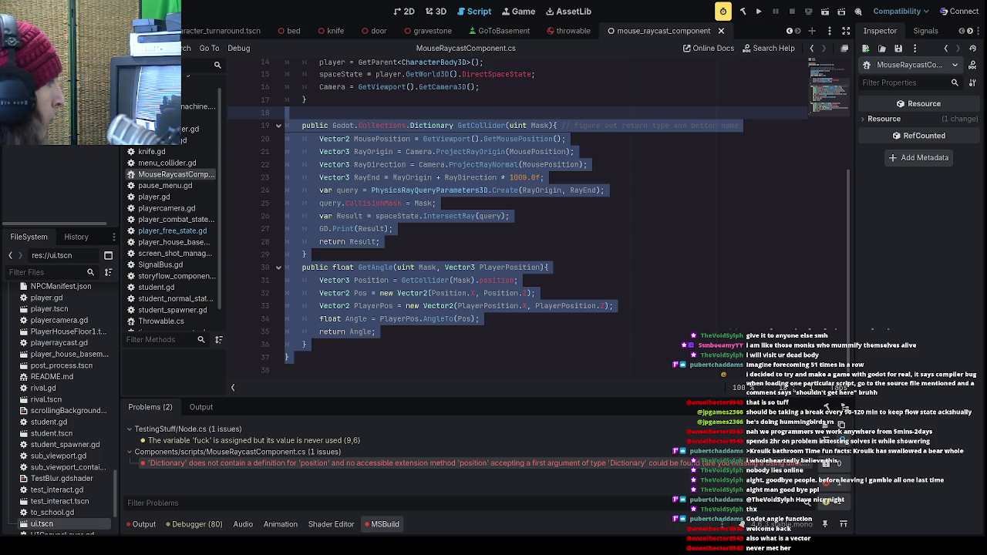
pyautogui.click(453, 293)
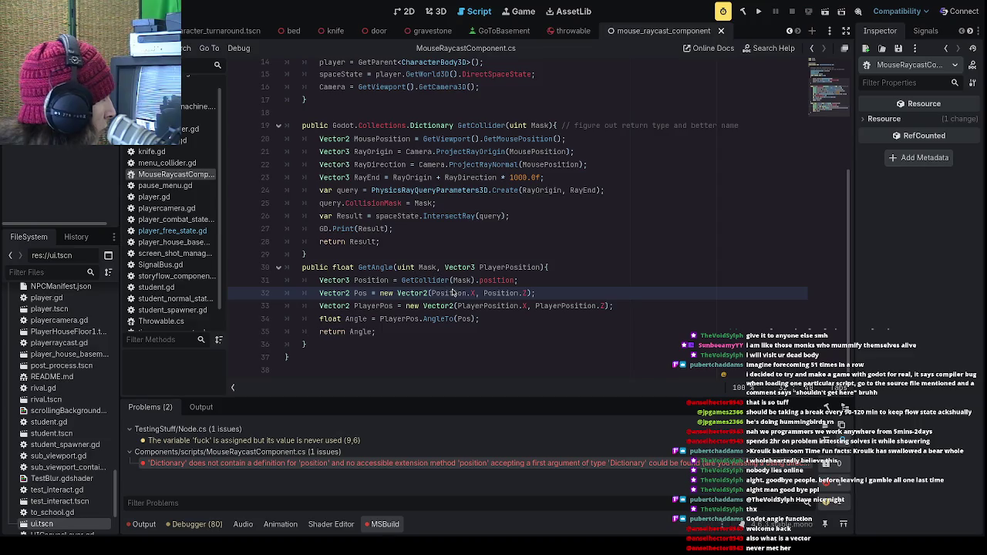
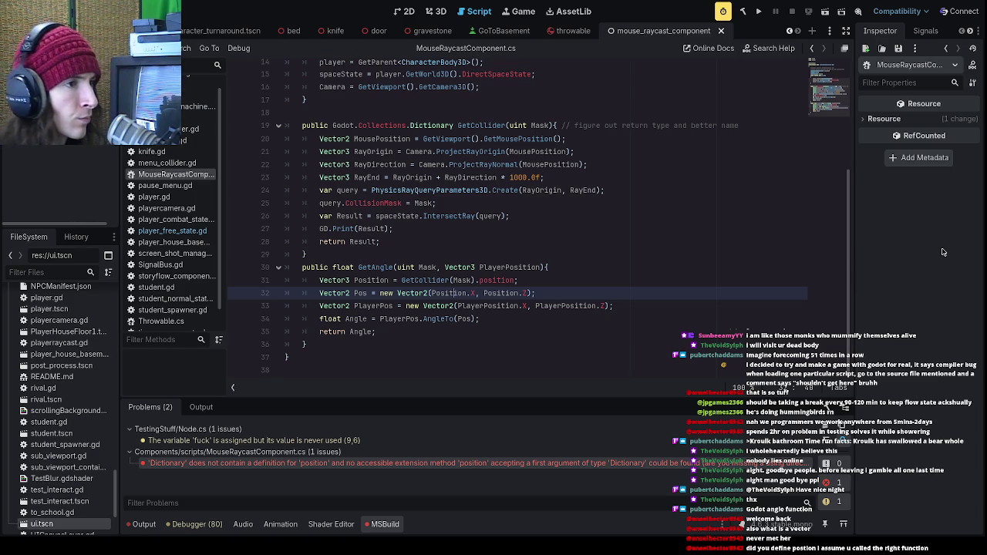
# - Cast line 31 to (Vector3) reading GetCollider(Mask)["position"], then build and run the project
pyautogui.click(403, 282)
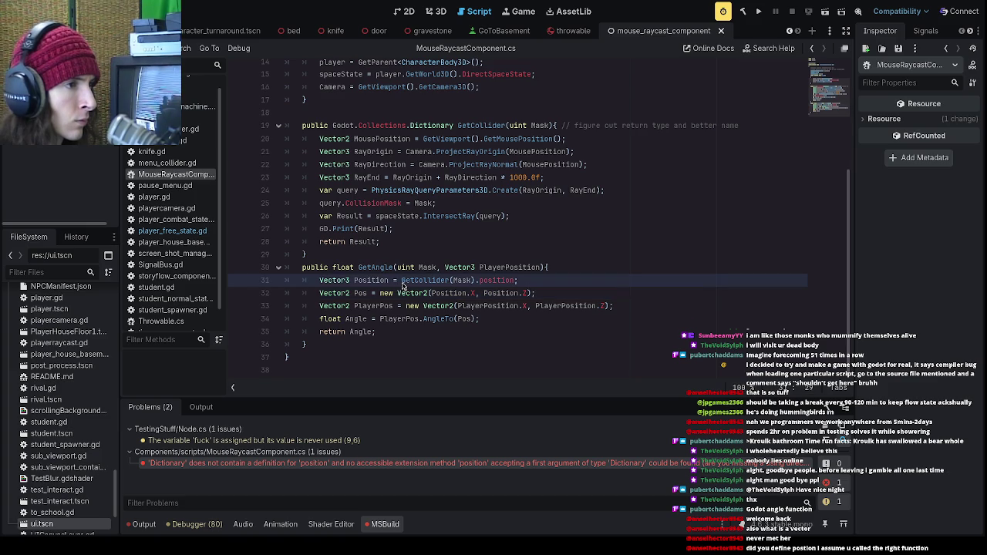
pyautogui.write('(Vector')
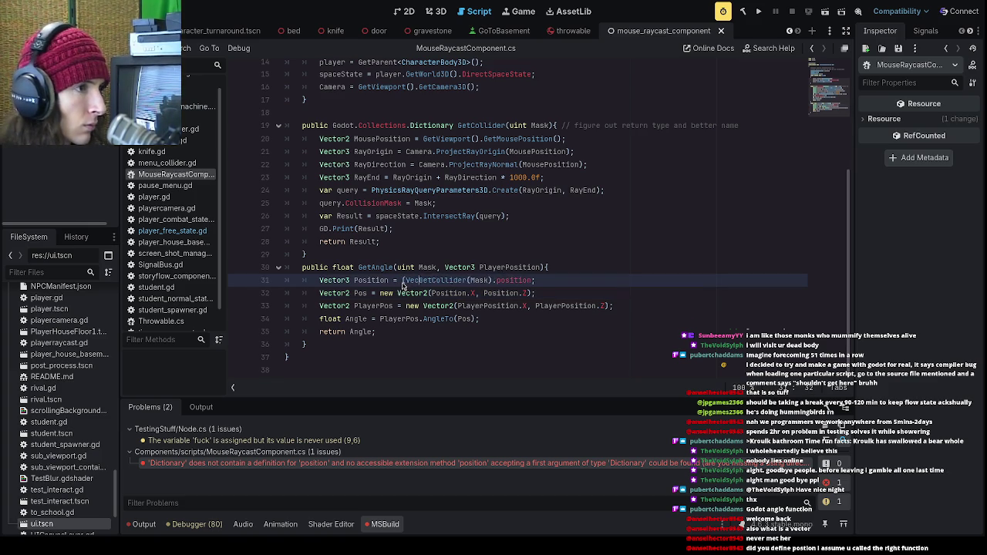
pyautogui.write('3)')
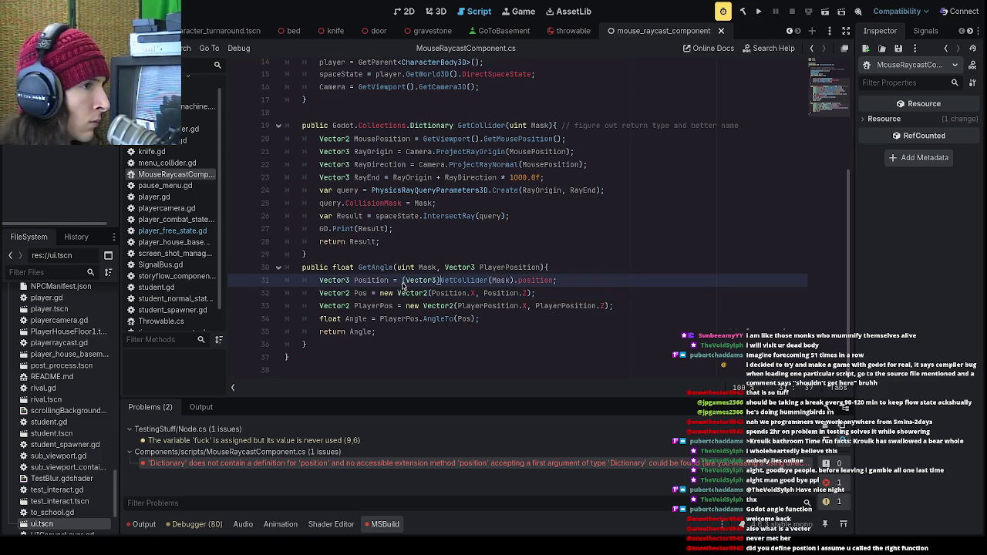
pyautogui.click(556, 281)
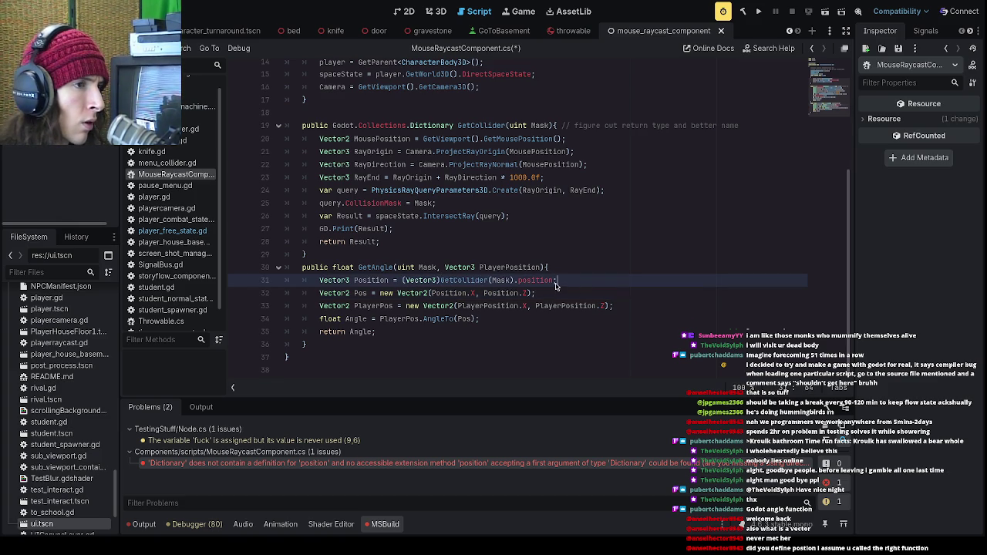
pyautogui.moveTo(555, 284); pyautogui.dragTo(519, 287)
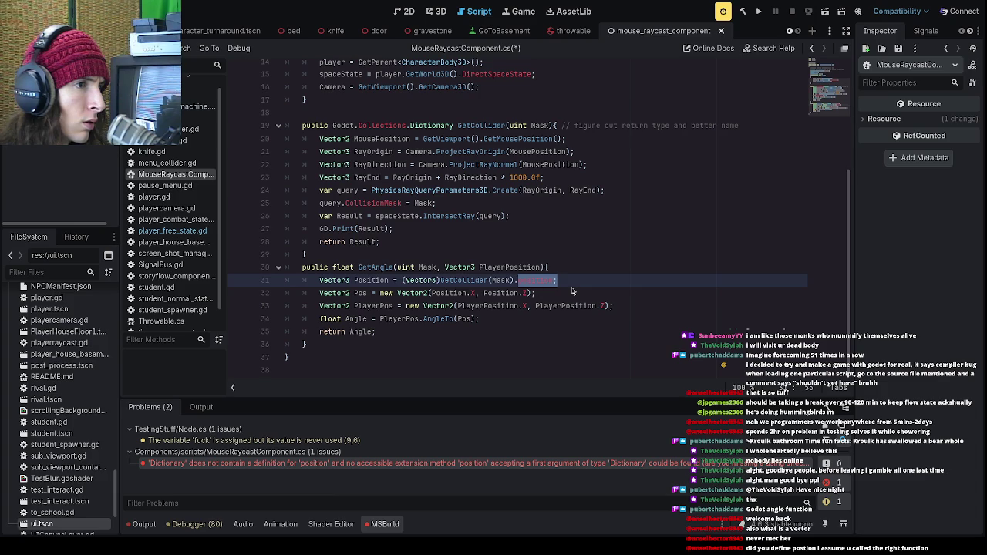
pyautogui.press('BackSpace')
pyautogui.press('BackSpace')
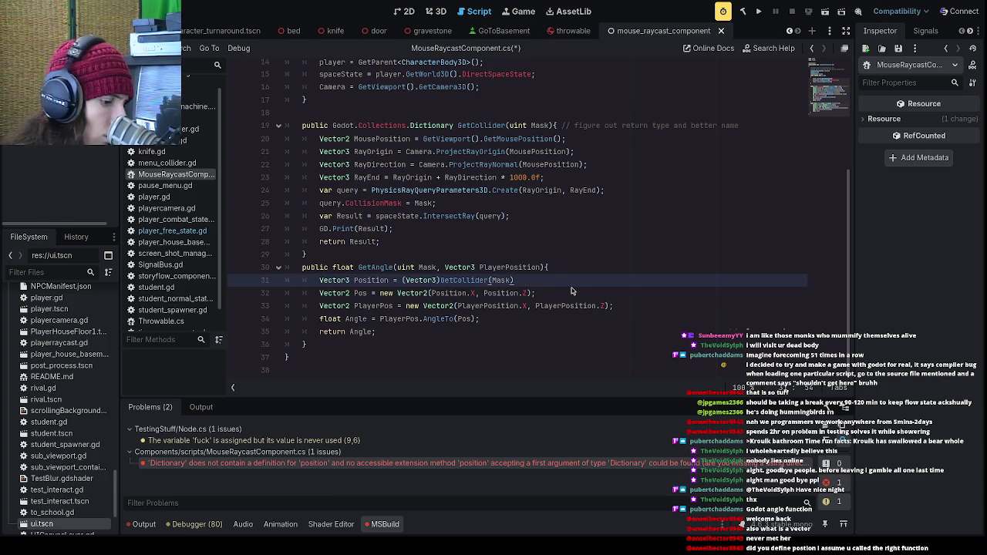
pyautogui.write('["position')
pyautogui.click(605, 281)
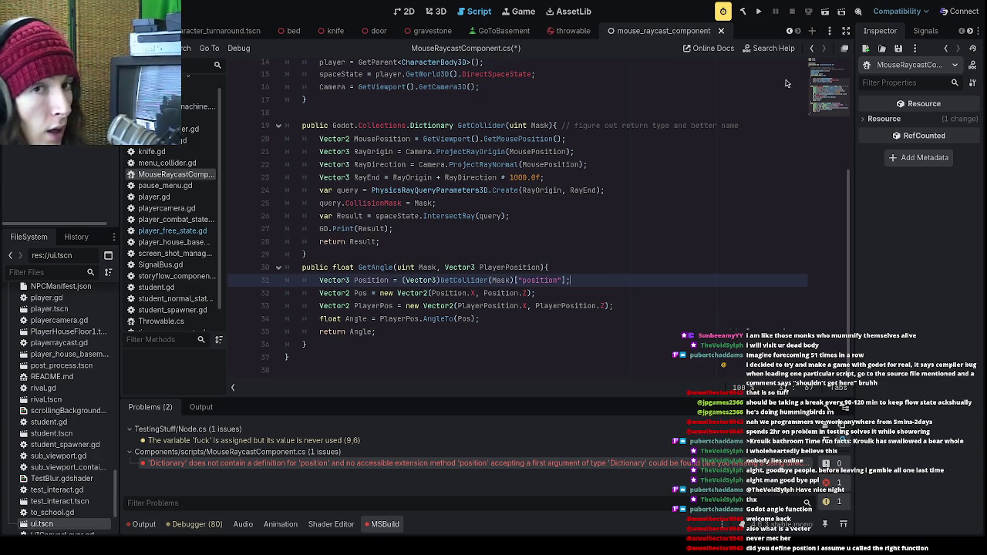
pyautogui.click(758, 11)
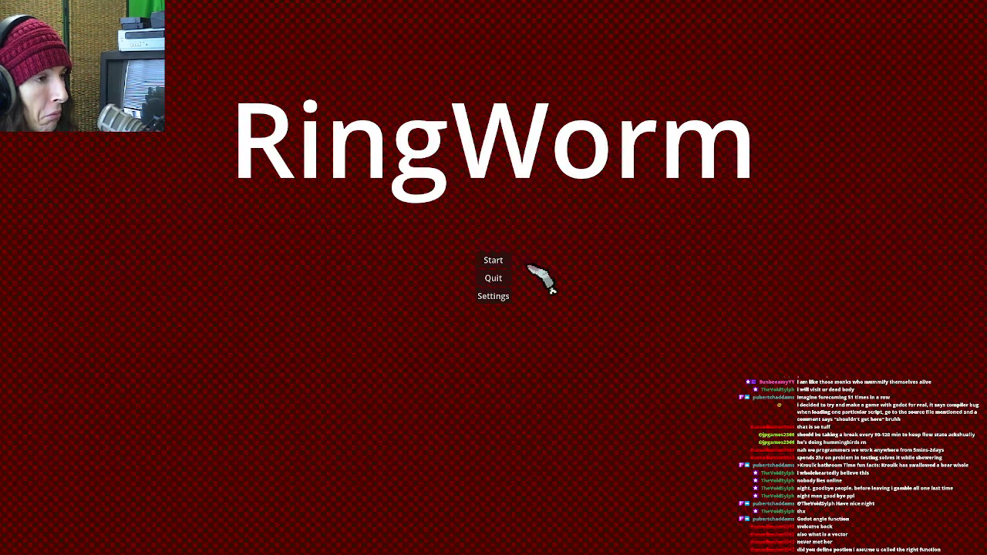
# - Change MRC.Raycast to MRC.GetCollider on line 58 of player_free_state.gd and save
pyautogui.click(508, 262)
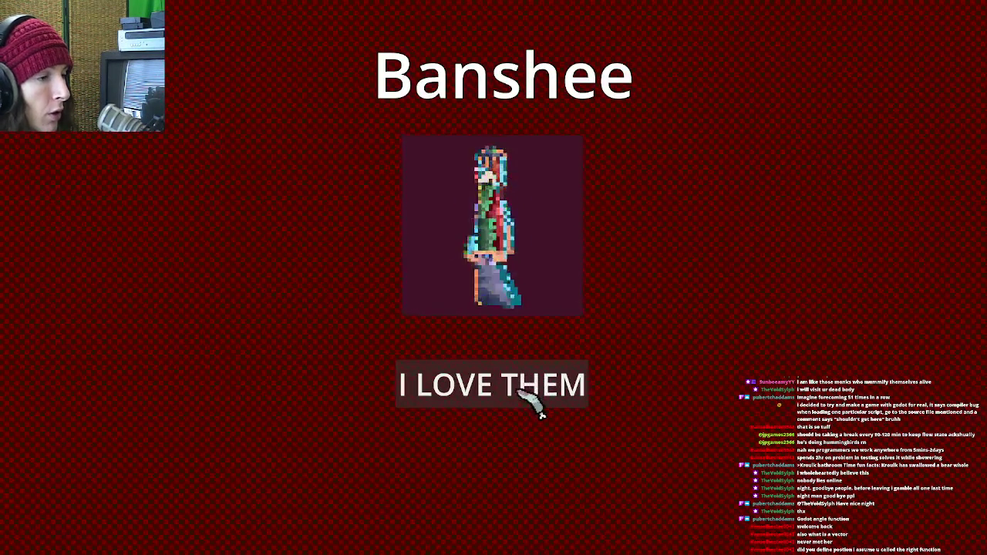
pyautogui.click(515, 395)
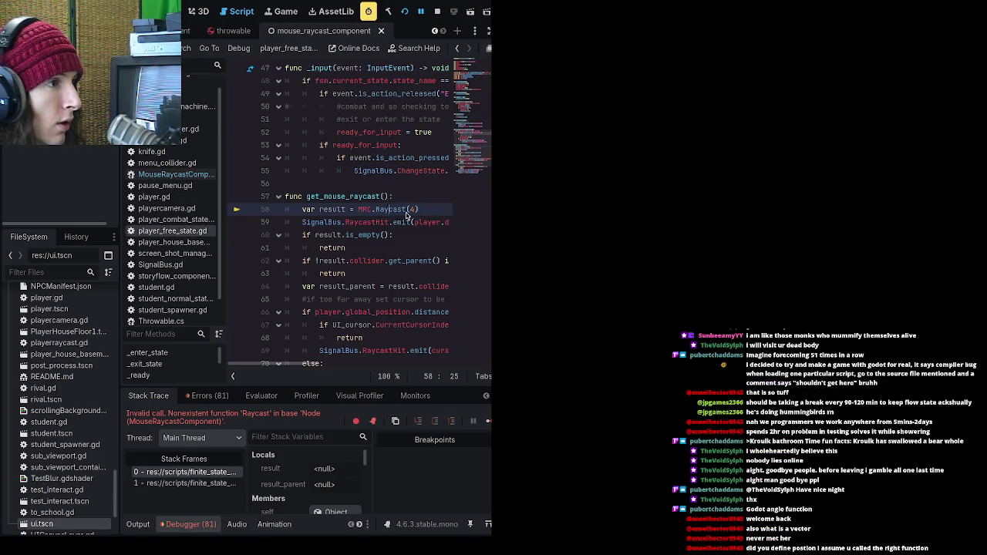
pyautogui.moveTo(407, 210); pyautogui.dragTo(378, 214)
pyautogui.write('GetCollider')
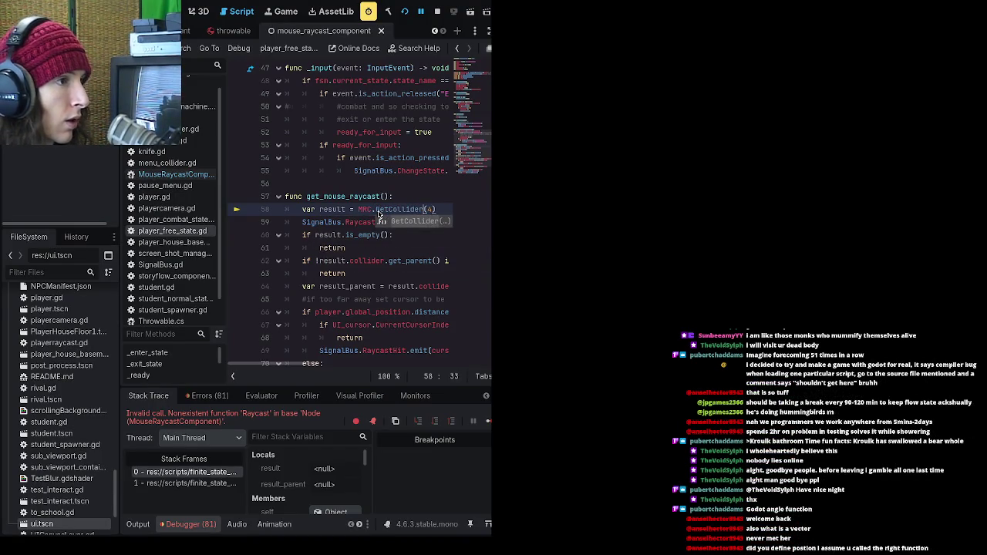
pyautogui.hotkey('ctrl', 's')
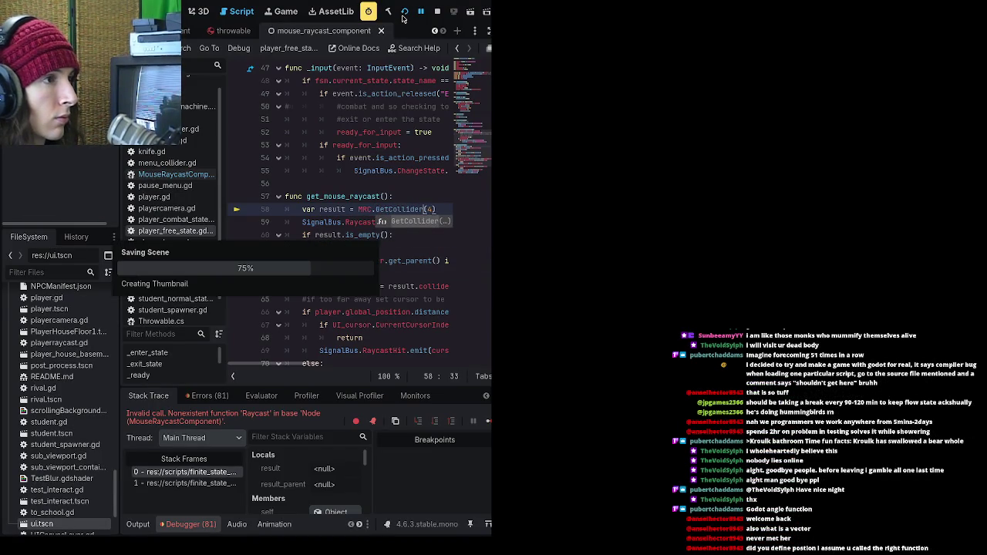
# - Restart the game and switch line 19 of knife.gd from Raycast to GetCollider, saving it
pyautogui.click(403, 16)
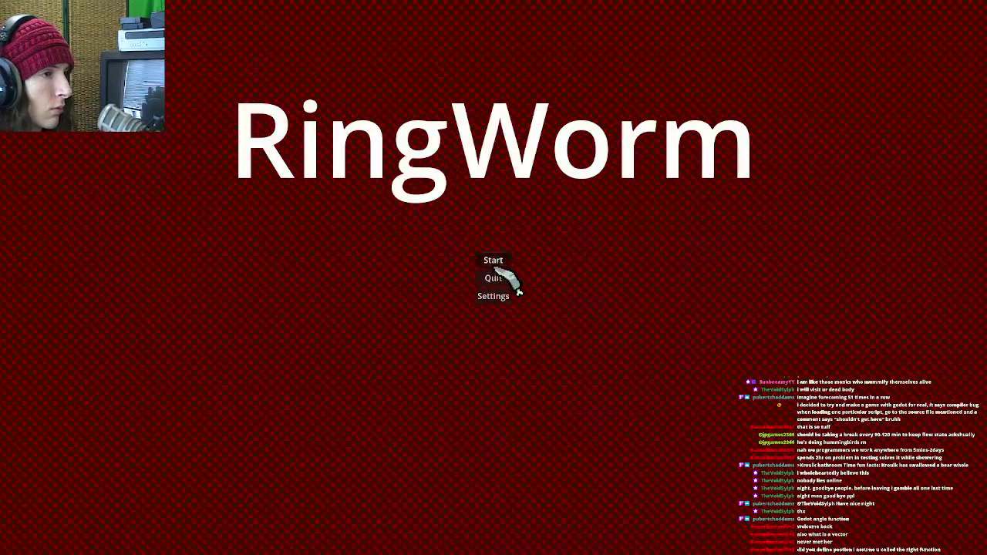
pyautogui.click(494, 262)
pyautogui.click(512, 390)
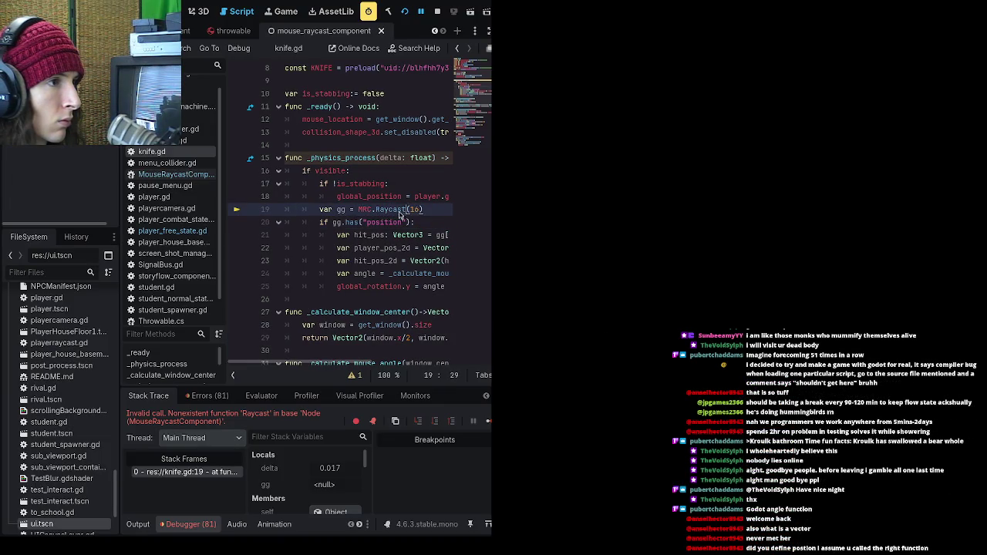
pyautogui.moveTo(407, 212); pyautogui.dragTo(370, 215)
pyautogui.write('.getC')
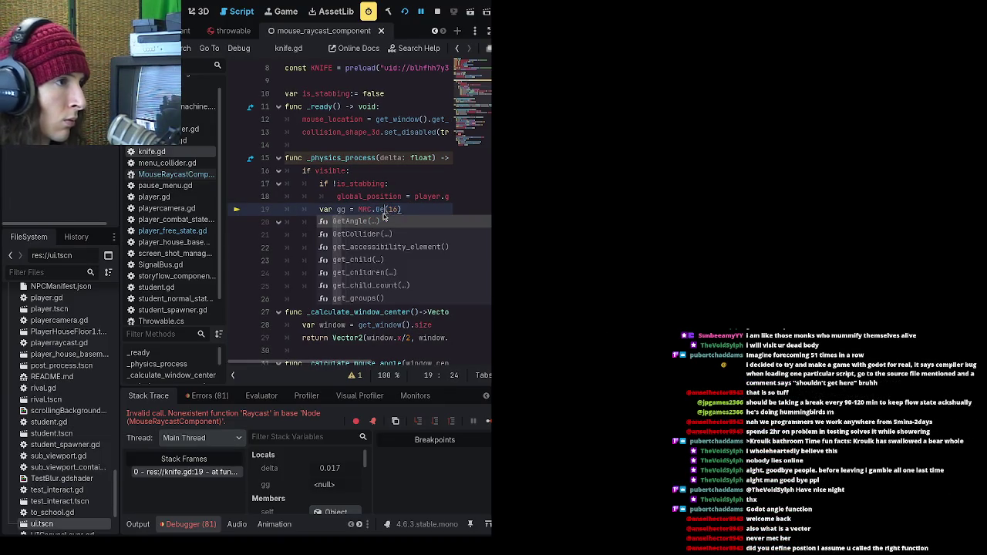
pyautogui.press('Return')
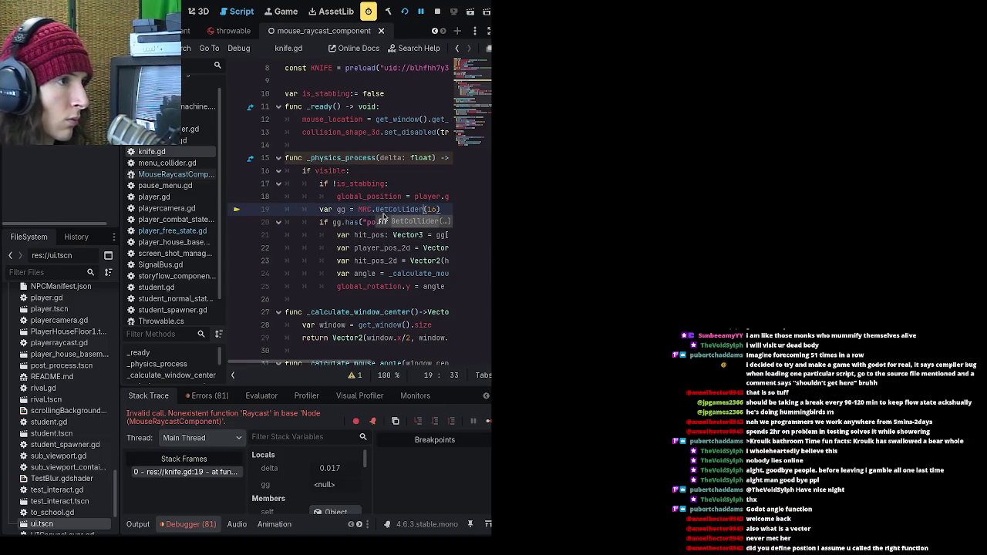
pyautogui.click(404, 11)
# - Replace Raycast with GetCollider(4) on line 47 of player_combat_state.gd, save, and stop the game
pyautogui.click(405, 12)
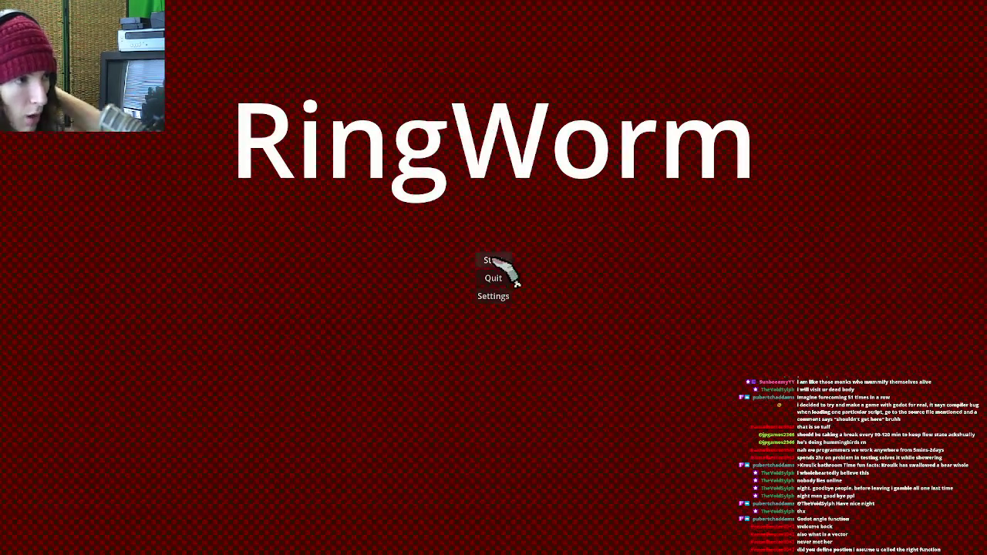
pyautogui.click(493, 260)
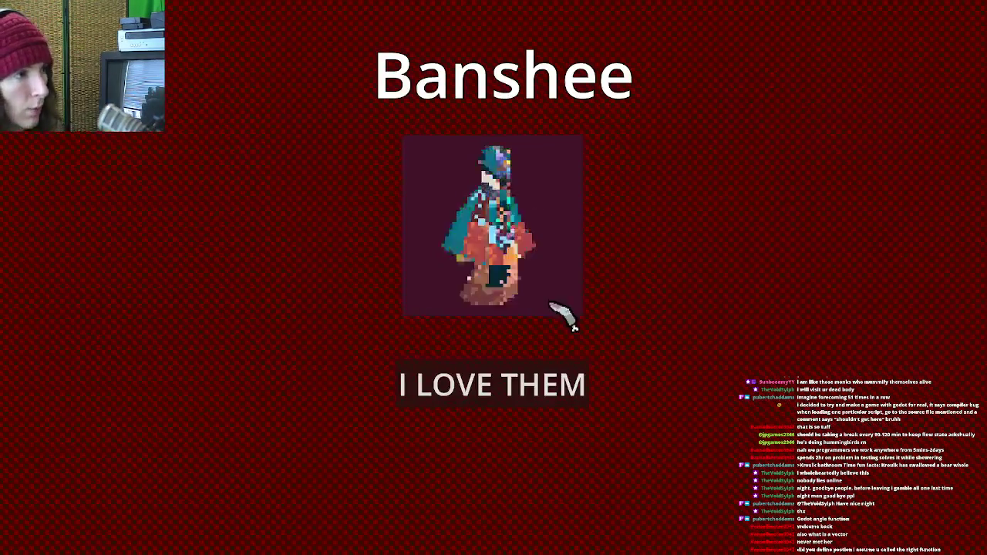
pyautogui.click(552, 379)
pyautogui.click(550, 509)
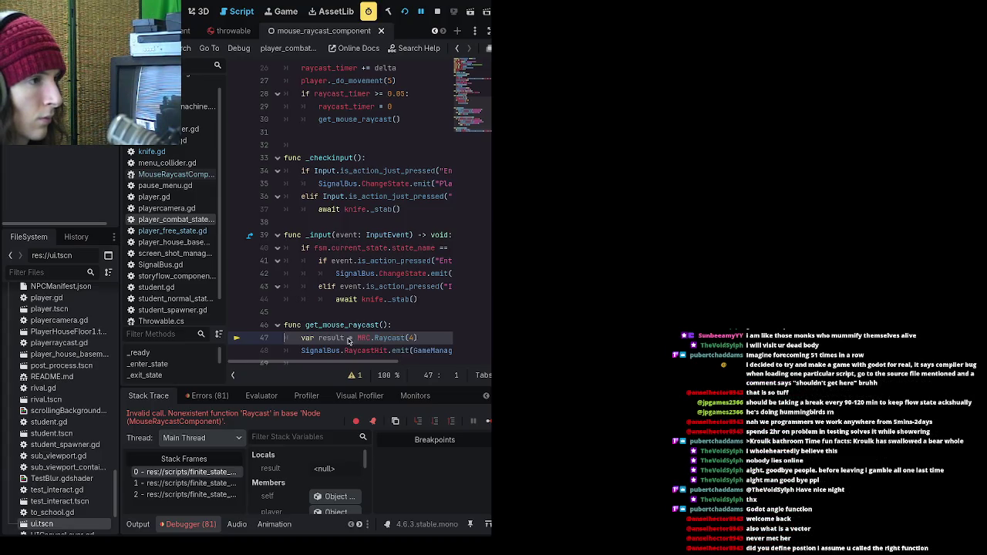
pyautogui.moveTo(408, 341); pyautogui.dragTo(376, 340)
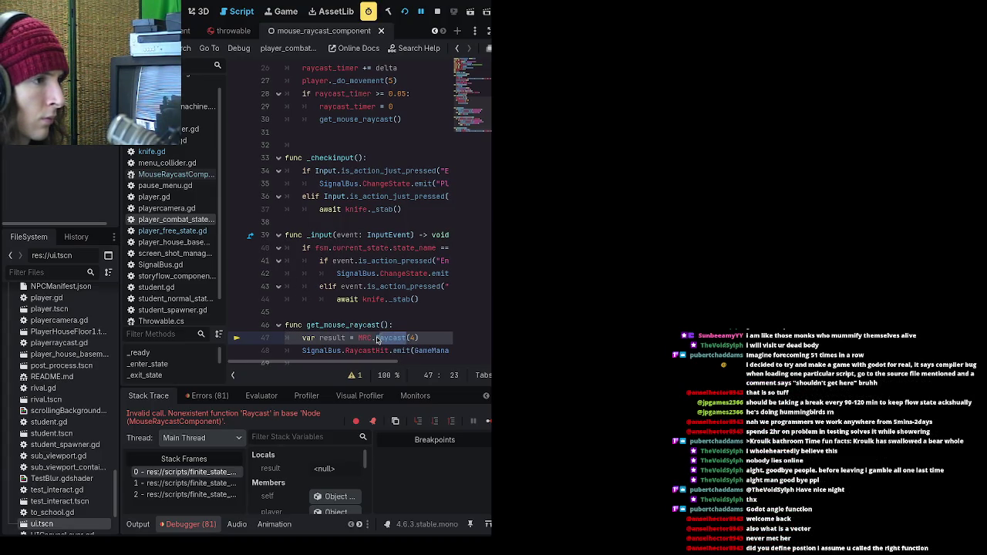
pyautogui.write('GetCollide')
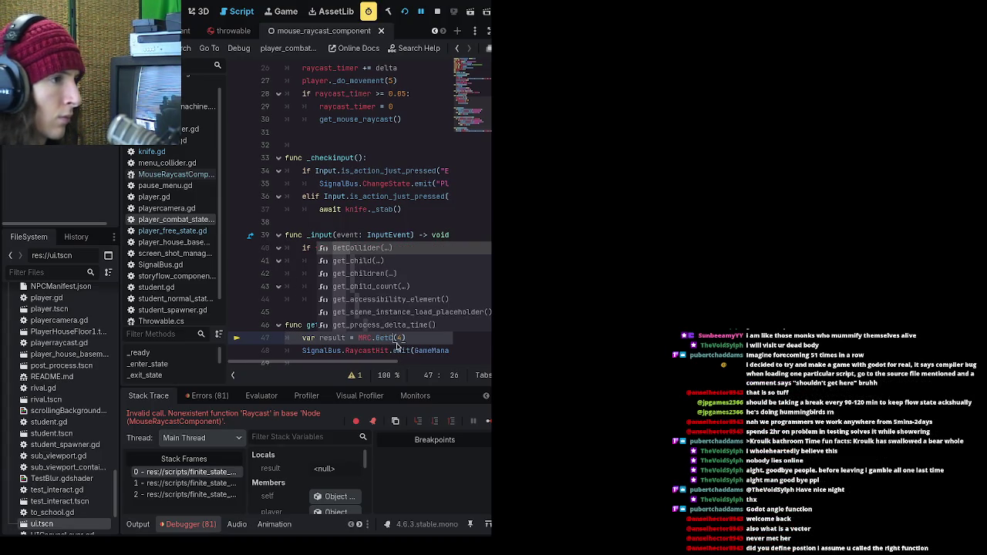
pyautogui.write('r')
pyautogui.hotkey('ctrl', 's')
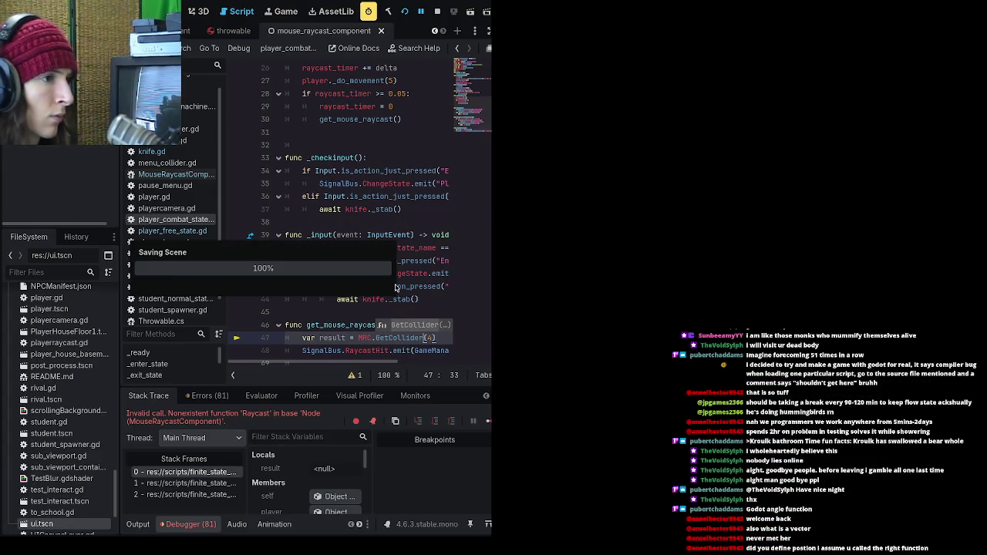
pyautogui.click(394, 225)
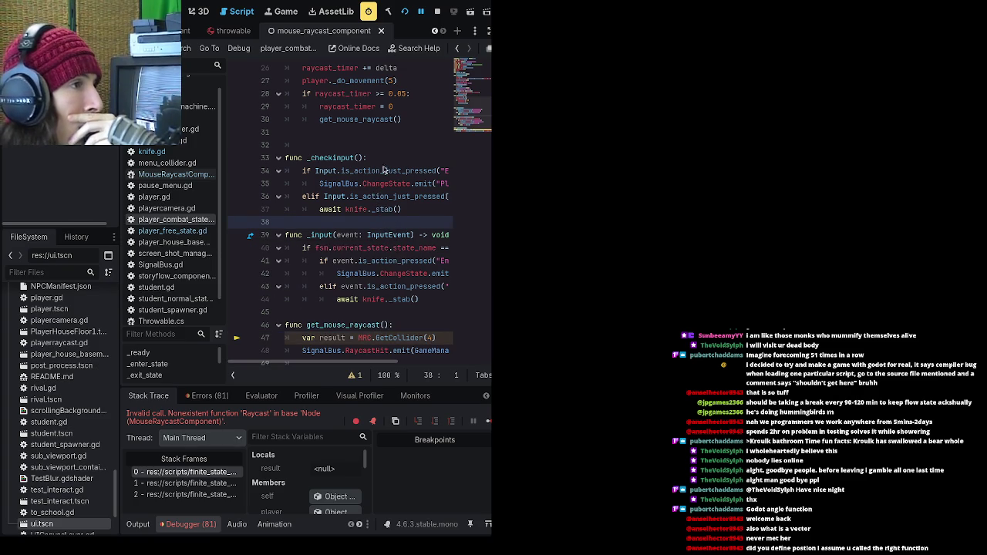
pyautogui.click(437, 10)
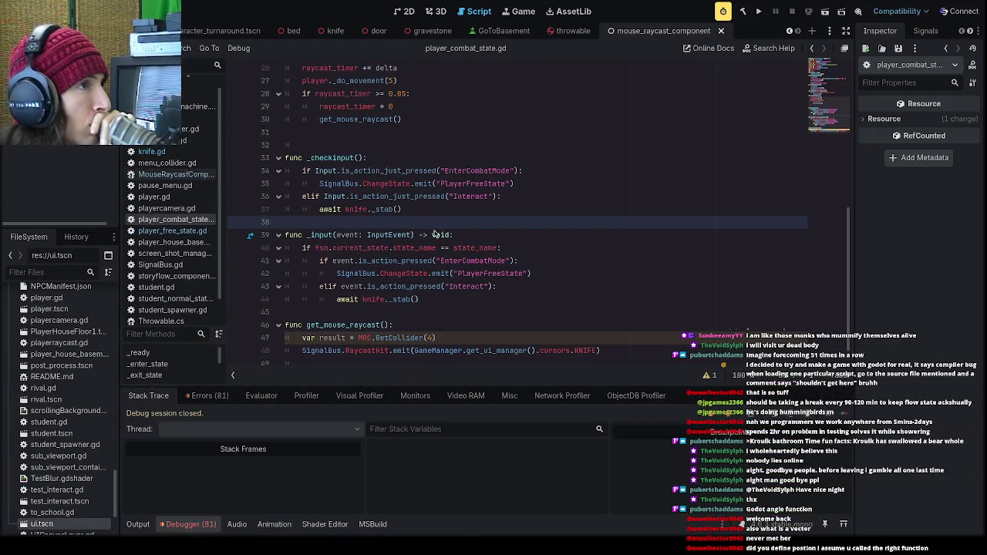
pyautogui.scroll(8, 433, 247)
pyautogui.scroll(-7, 432, 260)
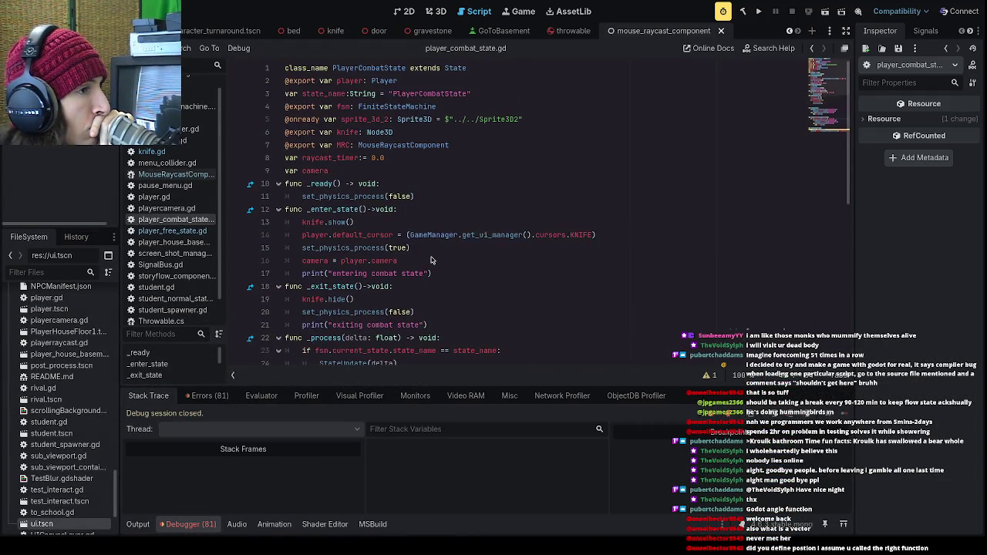
pyautogui.click(350, 185)
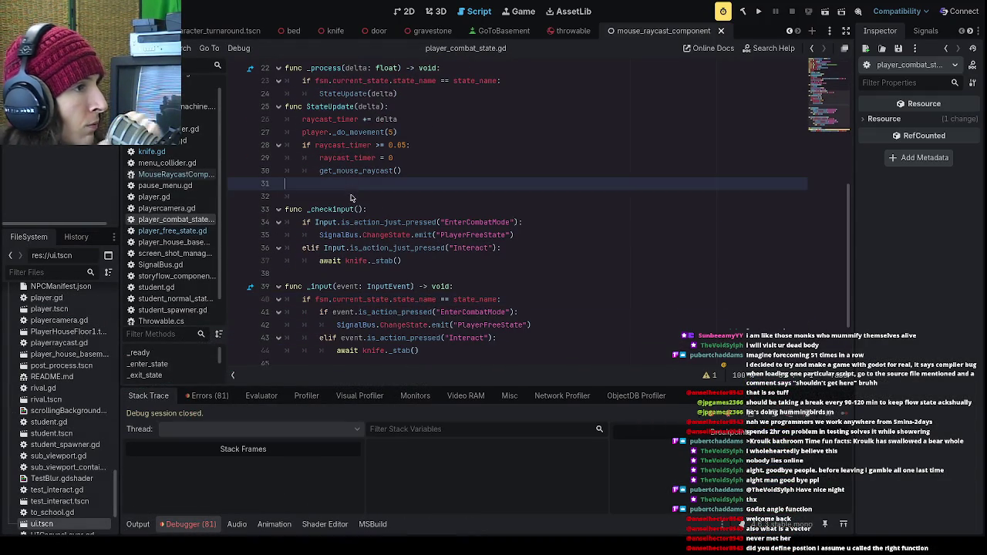
pyautogui.click(351, 197)
pyautogui.press('BackSpace')
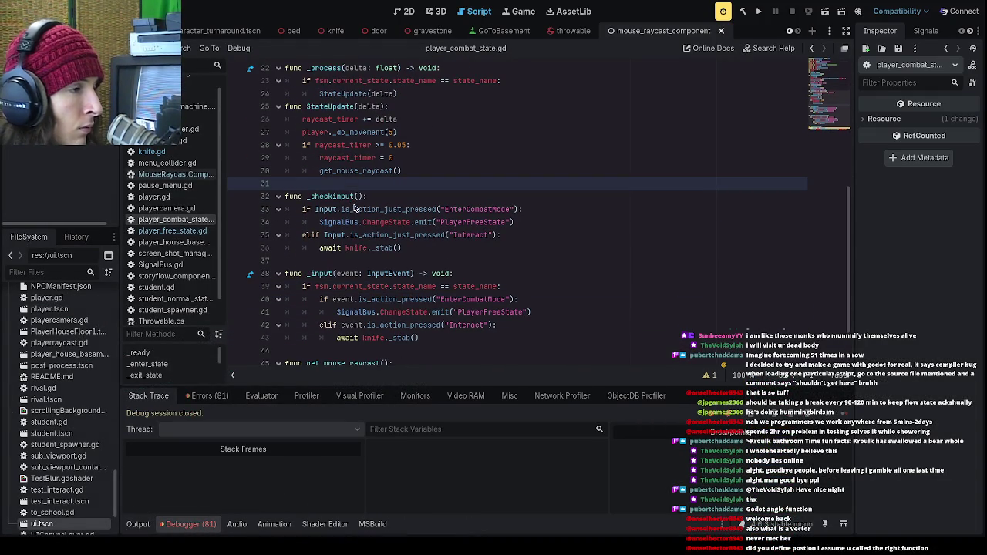
pyautogui.scroll(7, 353, 206)
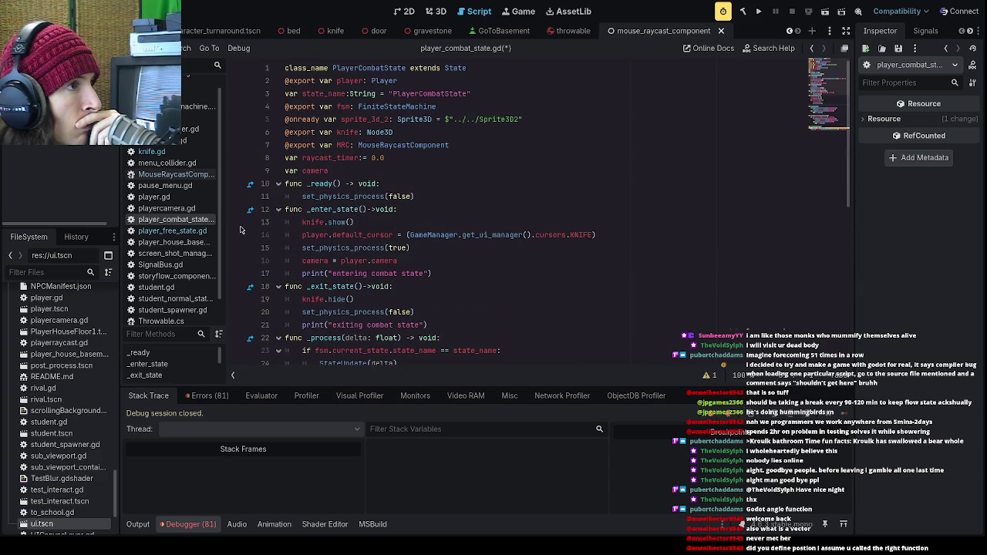
pyautogui.click(193, 230)
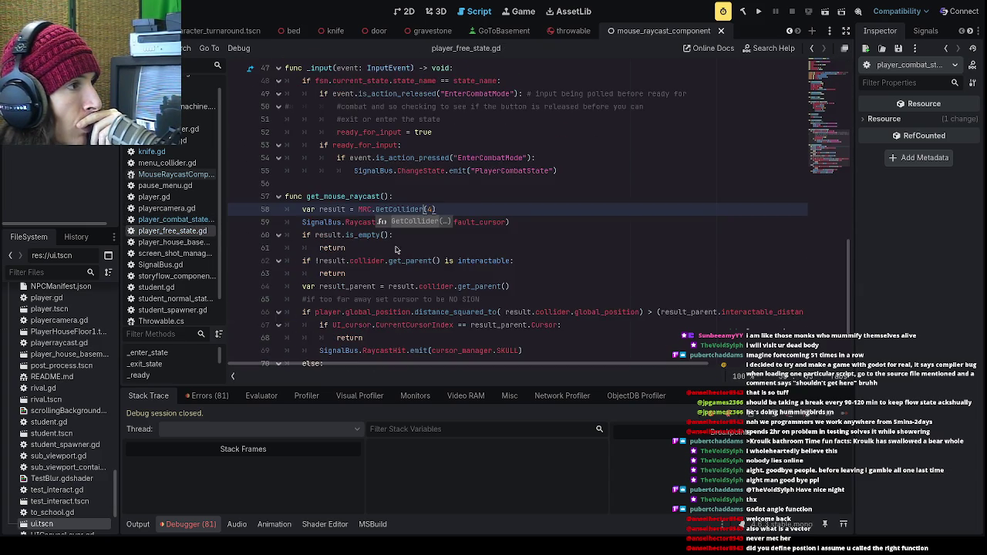
pyautogui.scroll(-2, 402, 254)
pyautogui.scroll(5, 543, 331)
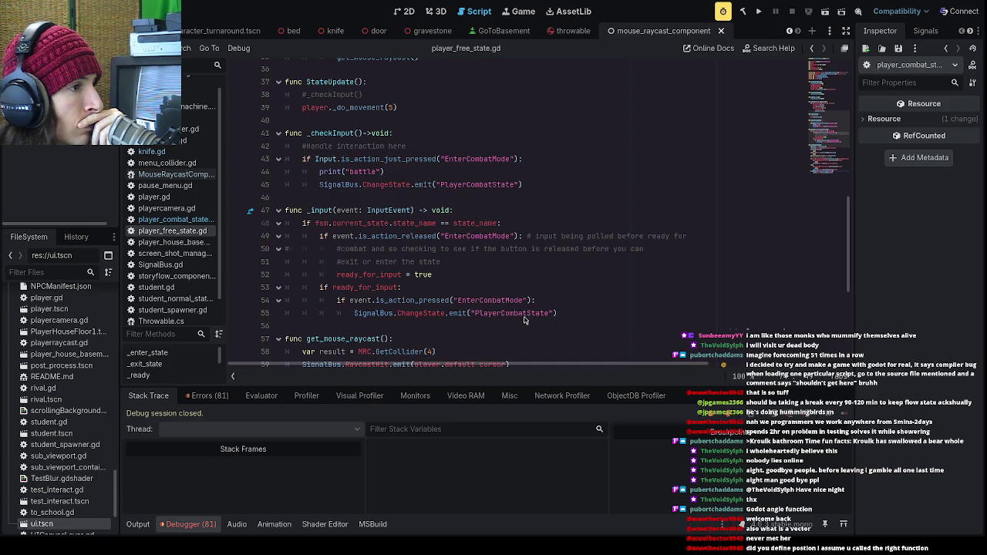
pyautogui.scroll(-5, 520, 316)
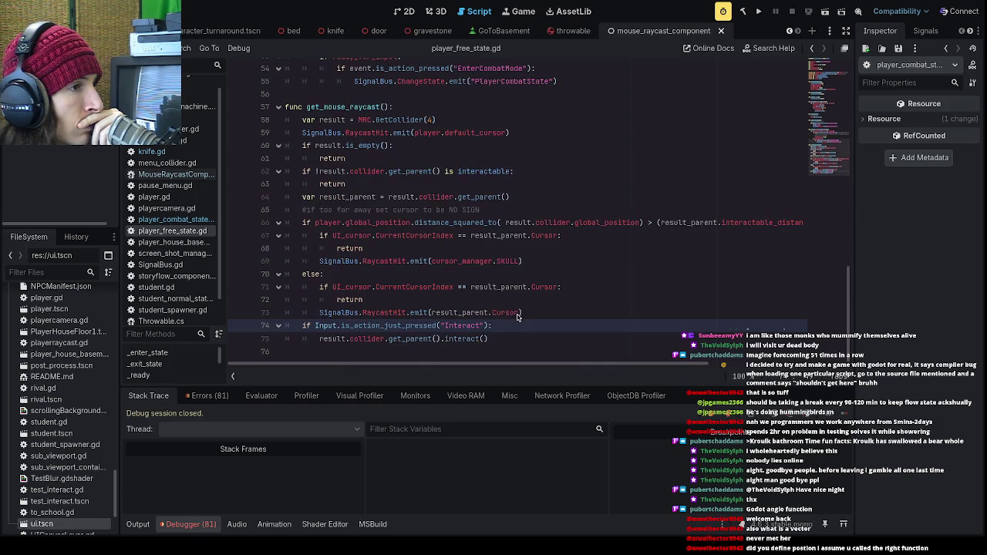
pyautogui.click(551, 342)
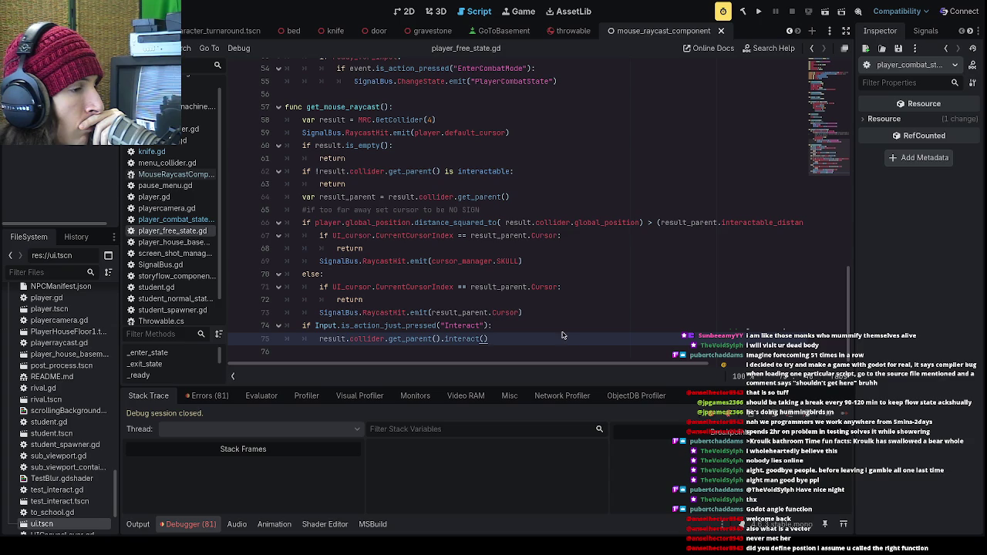
pyautogui.click(557, 330)
pyautogui.scroll(10, 557, 330)
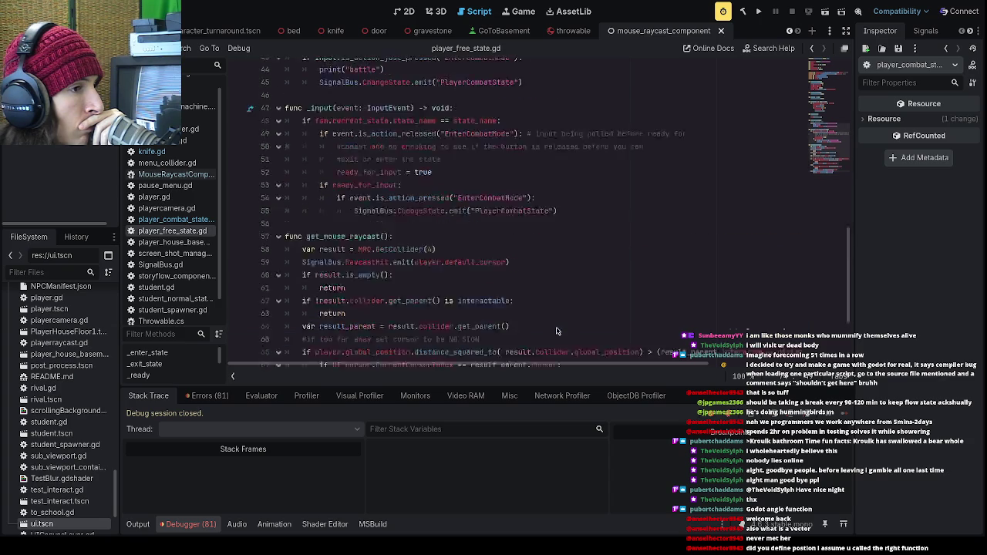
# - Drag throwable.tscn from the 'thro'-filtered FileSystem into the script as a spaced-out preload const THROWABLE
pyautogui.click(45, 273)
pyautogui.write('thro')
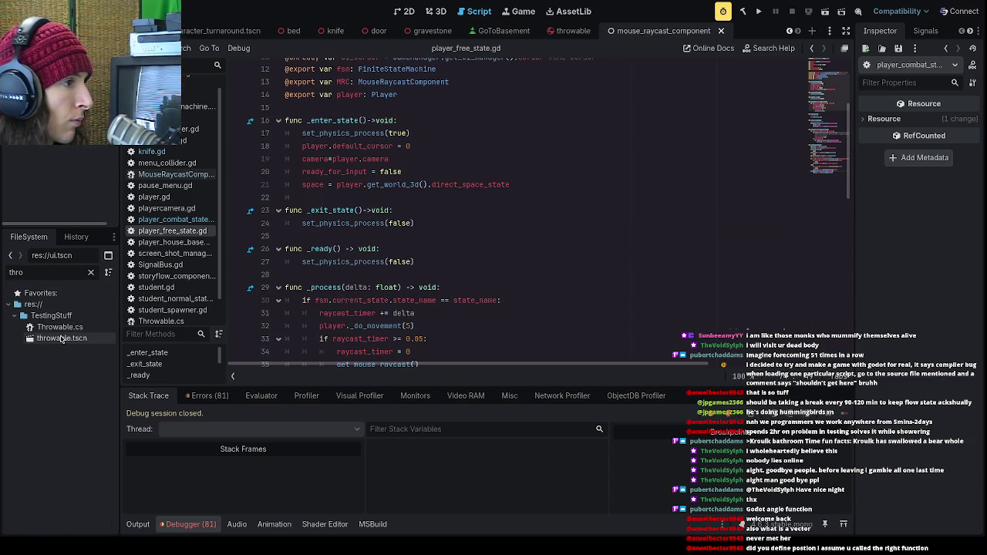
pyautogui.moveTo(61, 338)
pyautogui.mouseDown()
pyautogui.moveTo(432, 230)
pyautogui.moveTo(434, 178)
pyautogui.mouseUp()
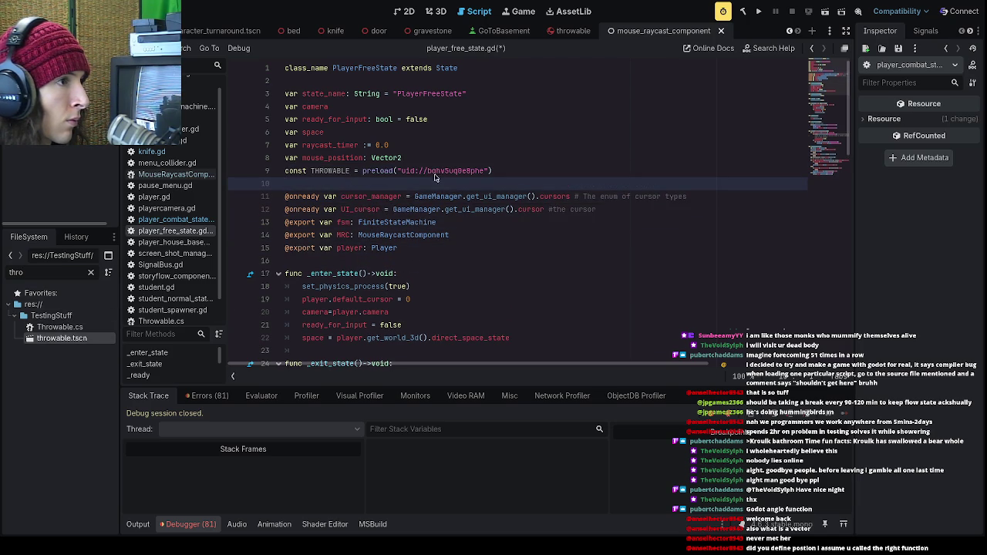
pyautogui.click(437, 158)
pyautogui.press('Return')
pyautogui.press('Down')
pyautogui.press('Down')
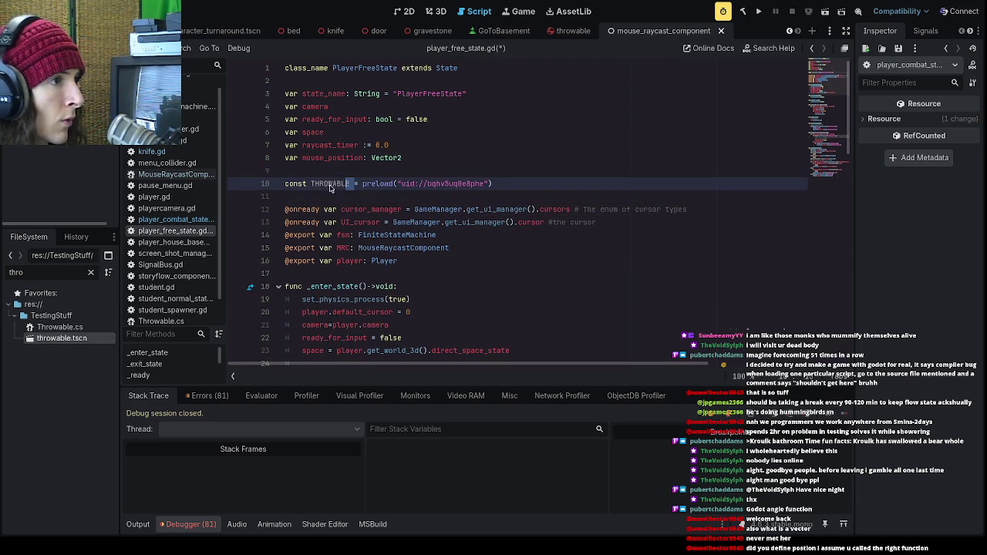
pyautogui.doubleClick(338, 185)
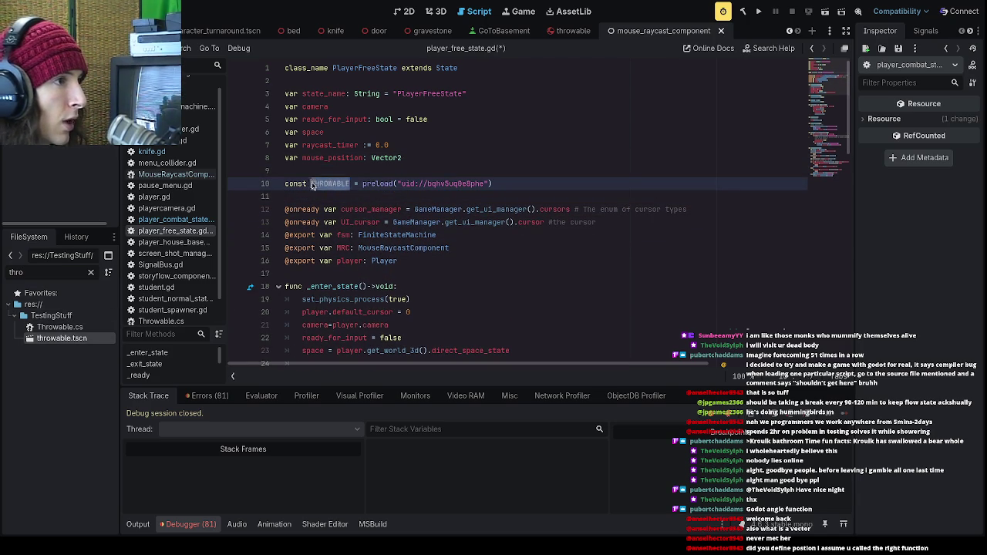
pyautogui.click(364, 197)
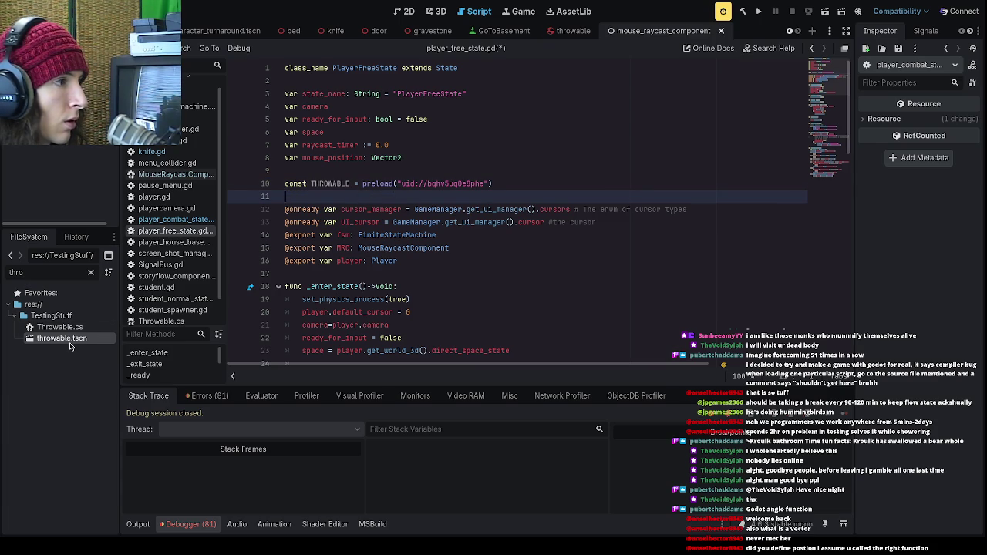
# - Open the throwable scene and Throwable.cs to look at its SetVelocity method
pyautogui.doubleClick(72, 340)
pyautogui.doubleClick(62, 328)
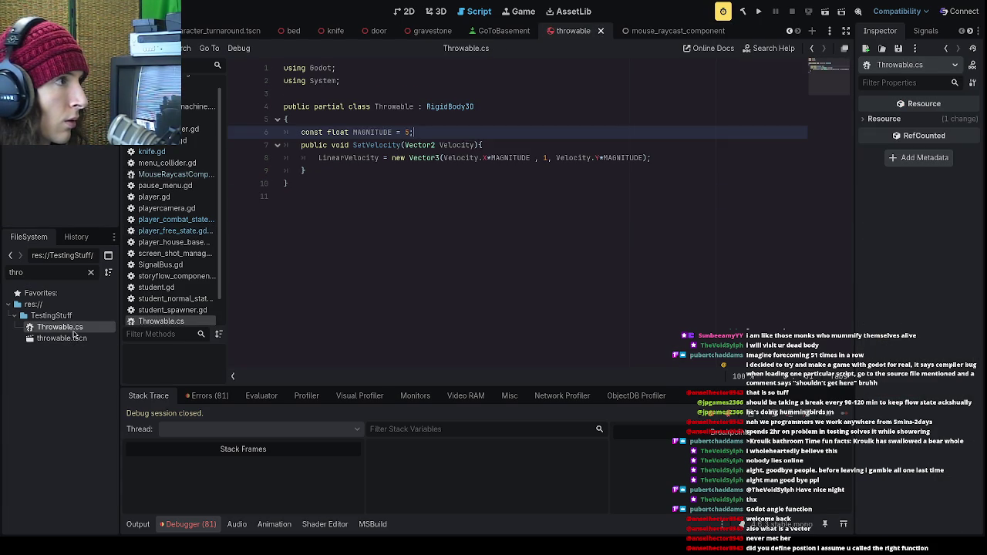
pyautogui.click(411, 170)
pyautogui.doubleClick(357, 149)
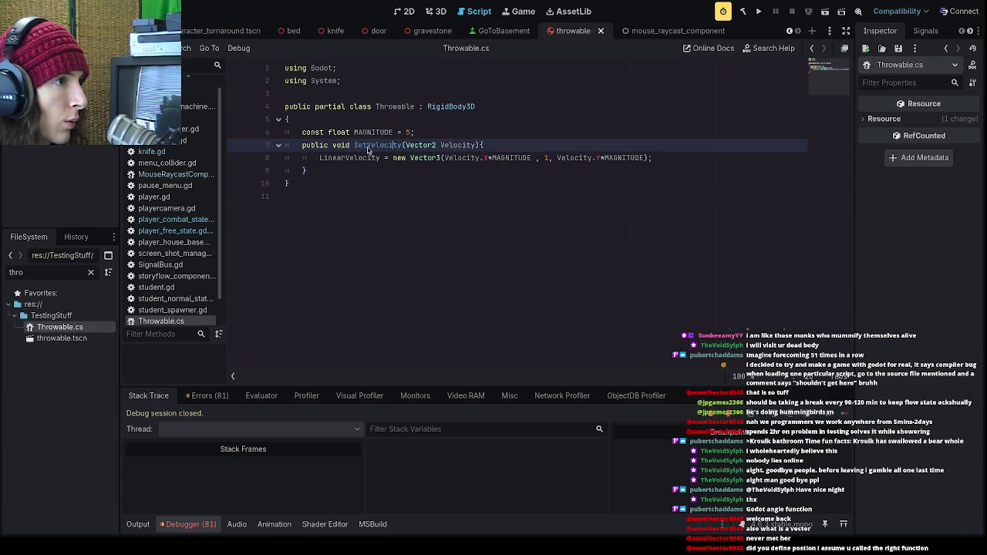
pyautogui.click(411, 170)
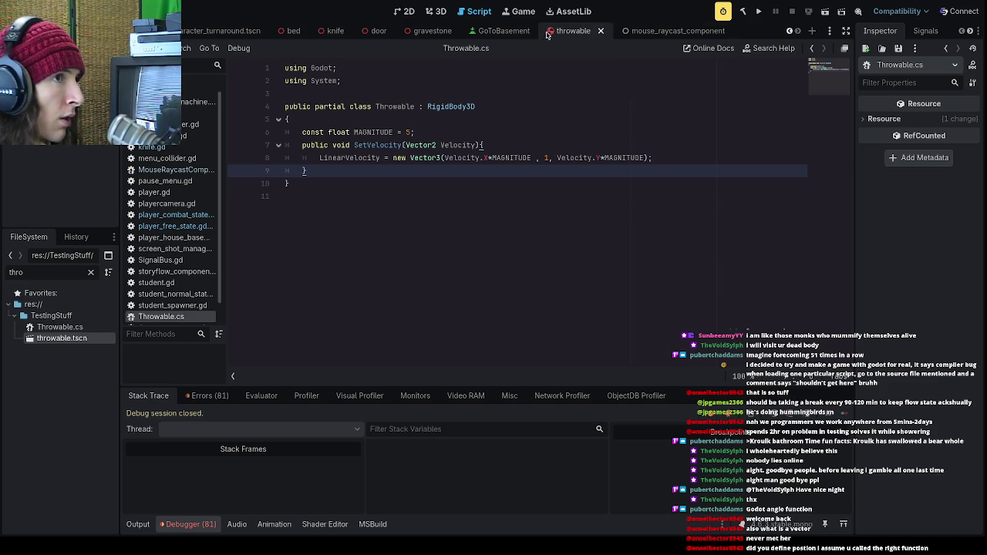
pyautogui.scroll(2, 437, 31)
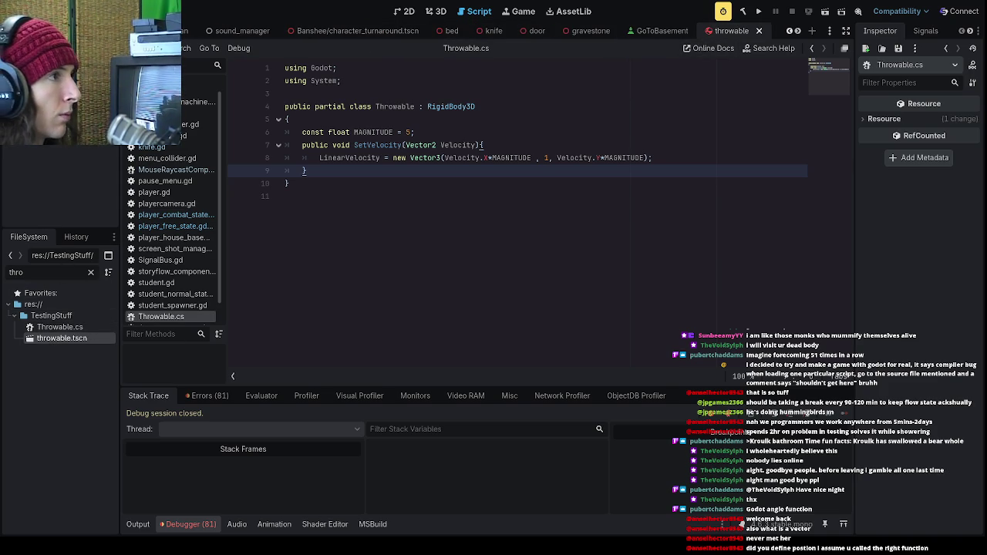
# - Clear the file filter, reopen player_free_state.gd, and go to the end of the Interact check
pyautogui.click(89, 273)
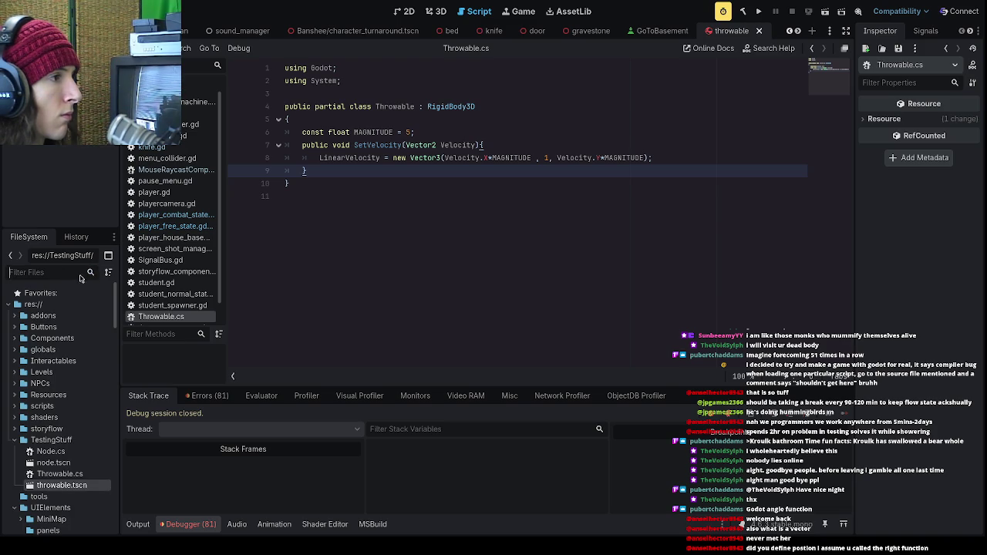
pyautogui.click(166, 226)
pyautogui.scroll(-3, 395, 309)
pyautogui.scroll(-3, 395, 309)
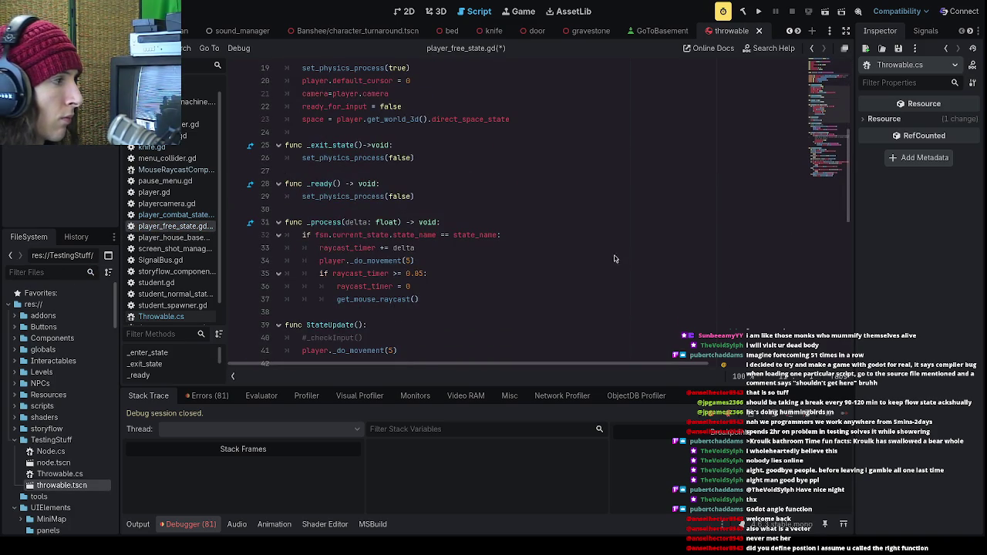
pyautogui.click(435, 311)
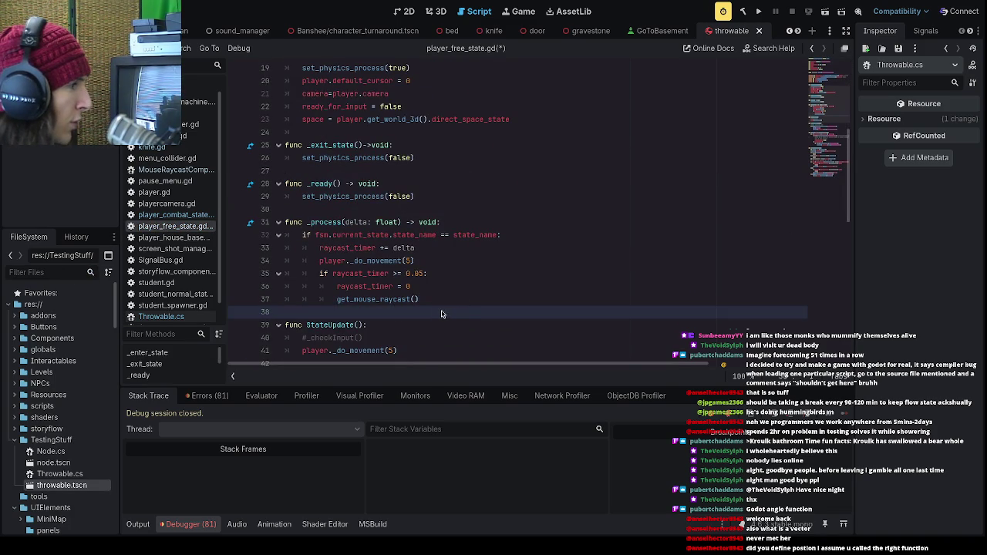
pyautogui.scroll(-3, 440, 315)
pyautogui.click(443, 313)
pyautogui.click(453, 305)
pyautogui.scroll(-1, 525, 235)
pyautogui.scroll(-9, 524, 247)
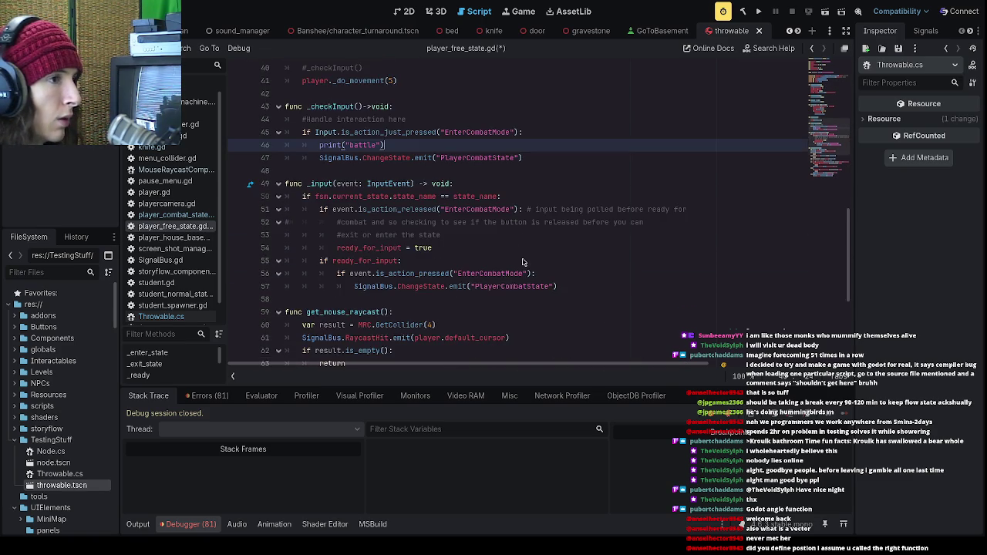
pyautogui.click(500, 327)
pyautogui.click(511, 340)
pyautogui.click(520, 329)
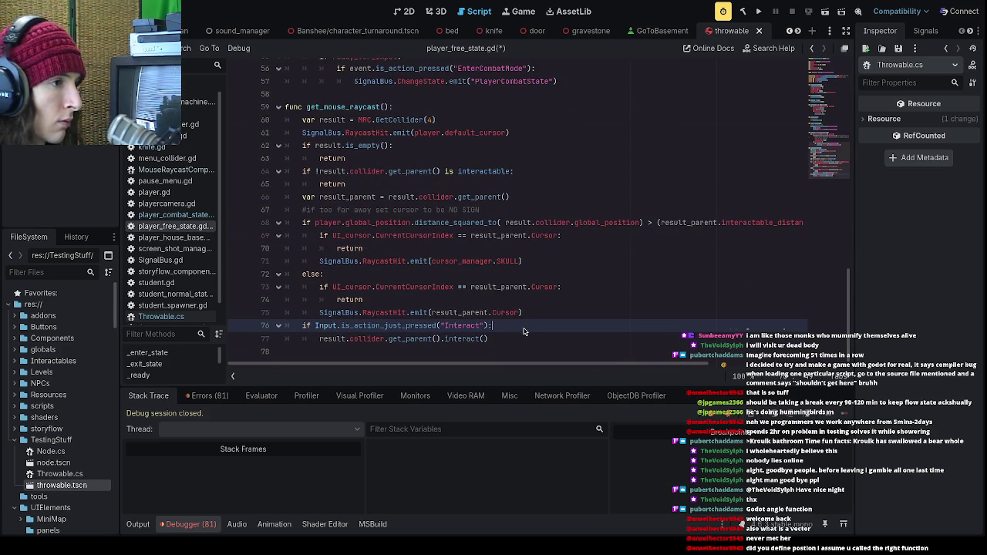
pyautogui.click(527, 340)
pyautogui.press('Return')
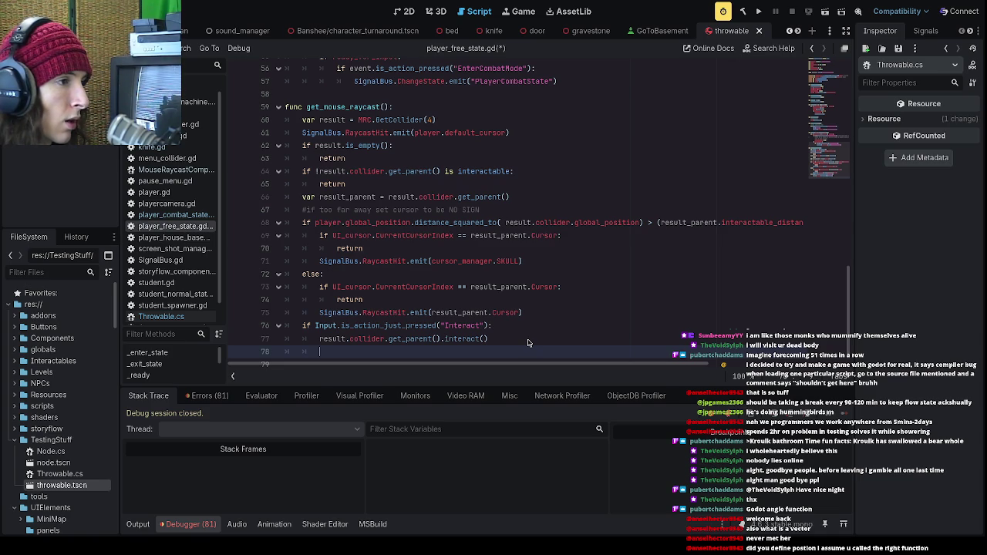
pyautogui.write('Throw')
pyautogui.press('Return')
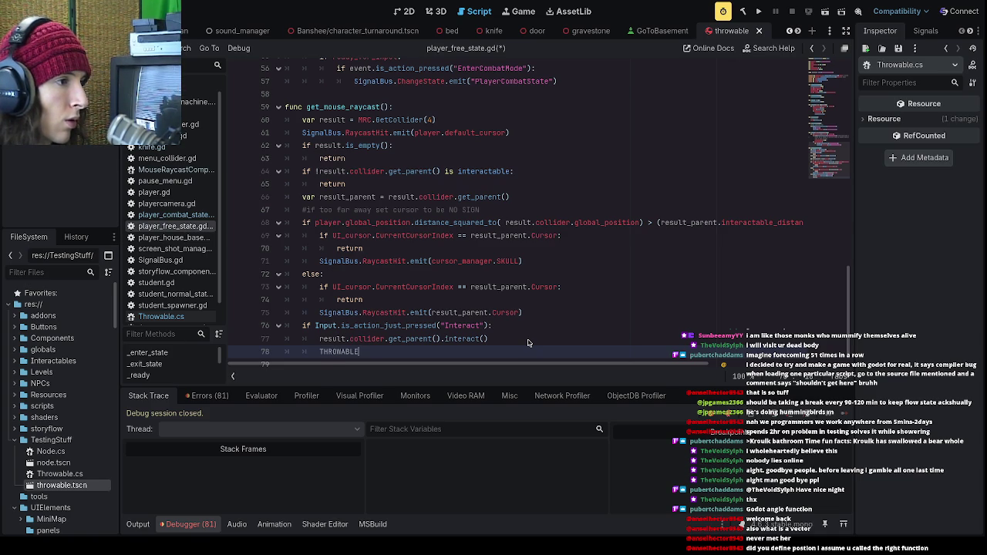
pyautogui.write('var throw')
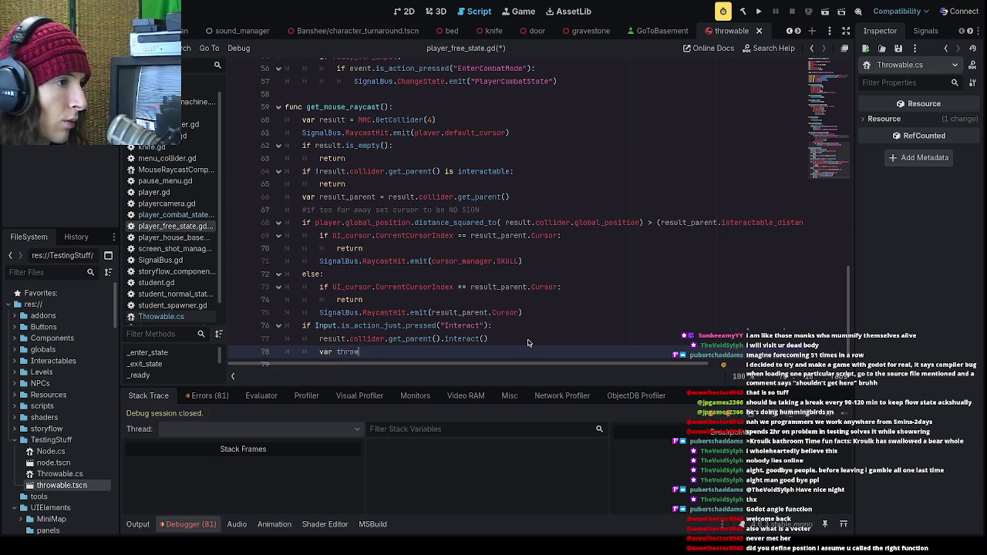
pyautogui.press('BackSpace')
pyautogui.press('BackSpace')
pyautogui.press('BackSpace')
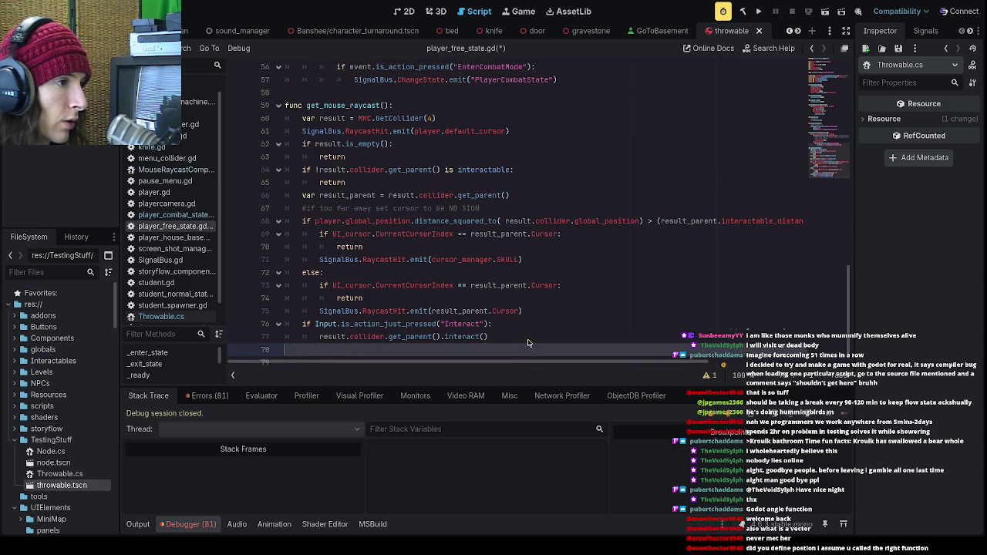
pyautogui.press('BackSpace')
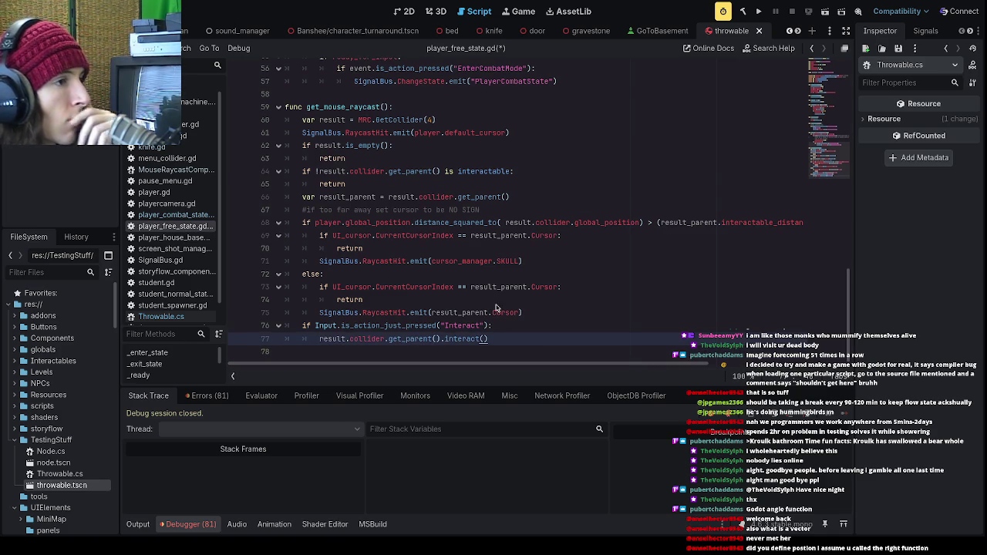
pyautogui.moveTo(498, 342); pyautogui.dragTo(310, 346)
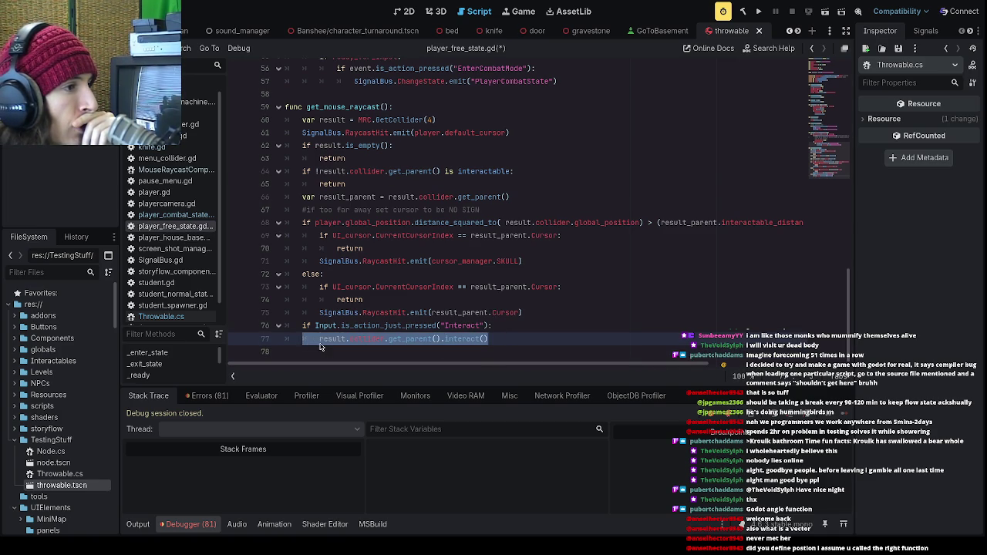
pyautogui.click(509, 330)
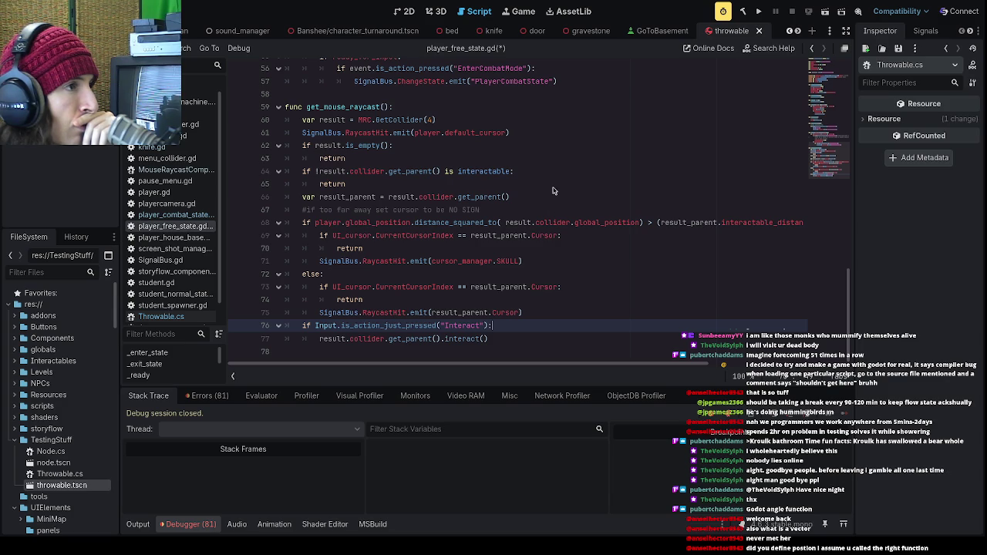
pyautogui.moveTo(488, 340)
pyautogui.mouseDown()
pyautogui.moveTo(286, 340)
pyautogui.moveTo(282, 330)
pyautogui.mouseUp()
pyautogui.hotkey('ctrl', 'c')
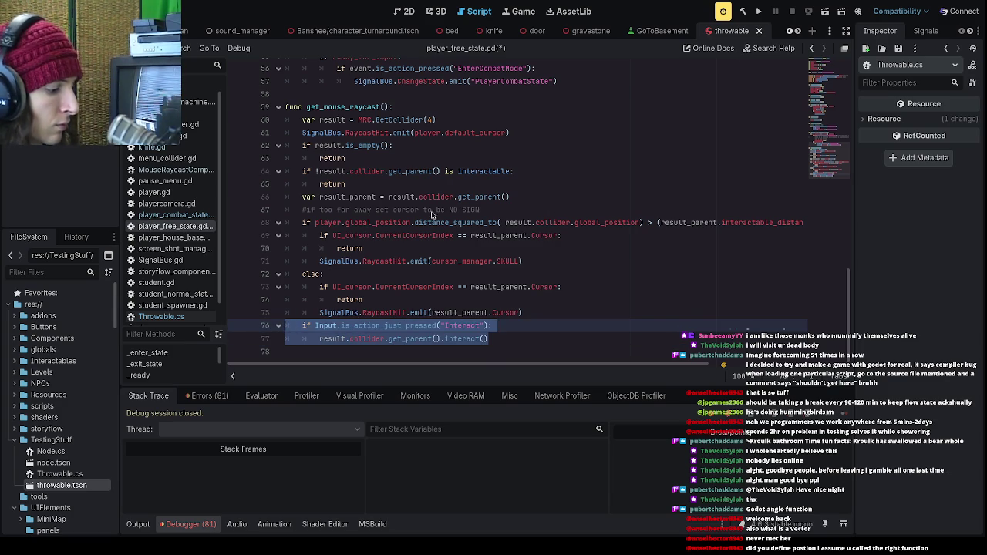
pyautogui.click(485, 117)
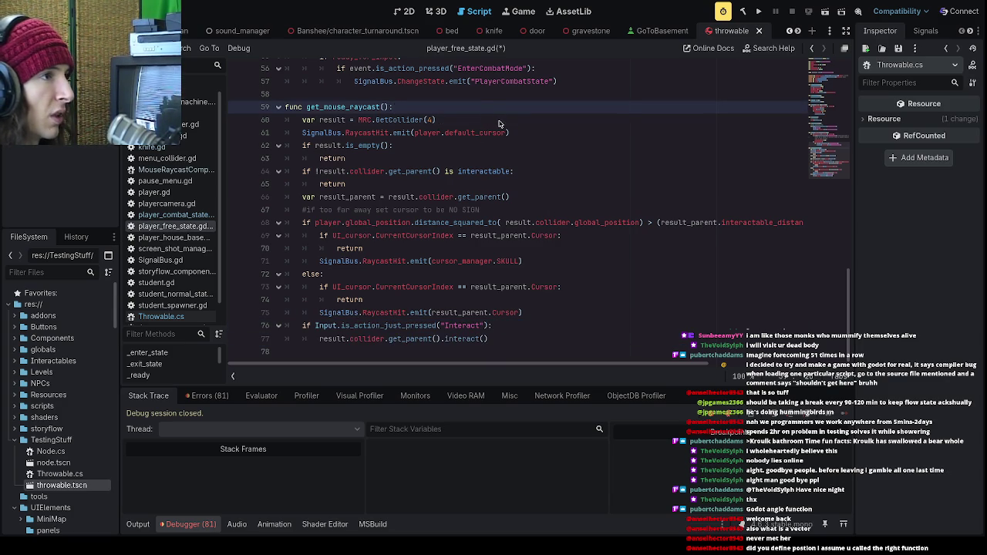
pyautogui.scroll(3, 561, 189)
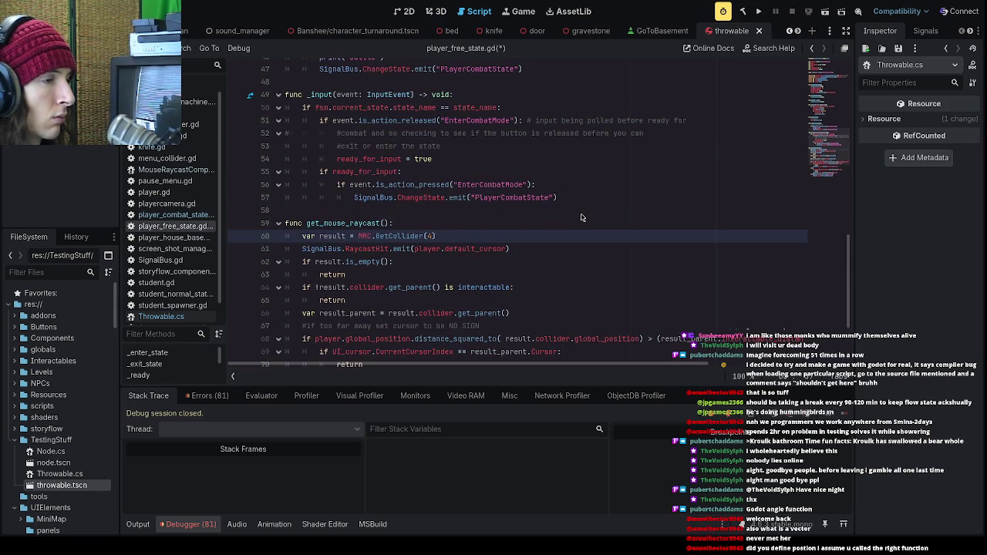
# - Paste the Interact check below the GetCollider line in get_mouse_raycast and dedent it one level
pyautogui.click(473, 227)
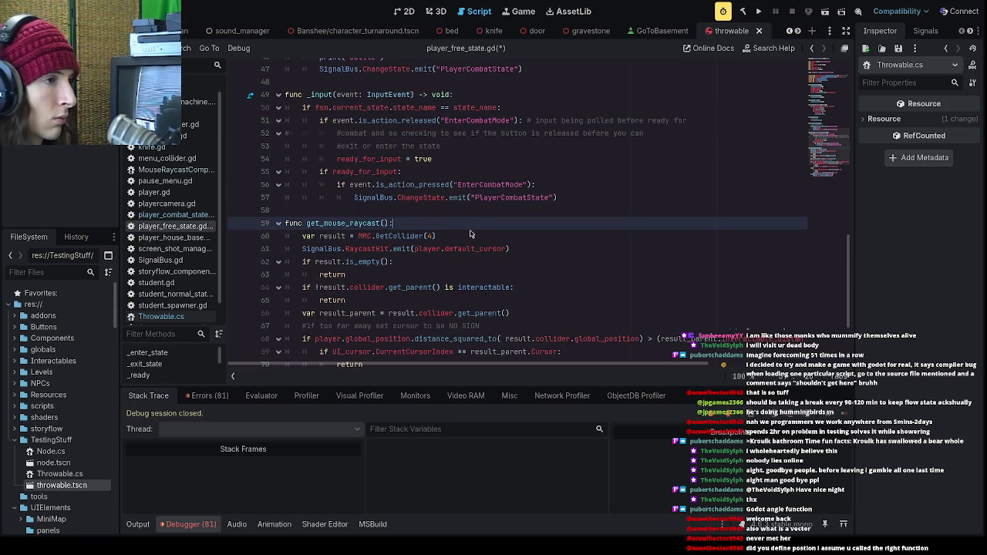
pyautogui.click(473, 237)
pyautogui.hotkey('ctrl', 'v')
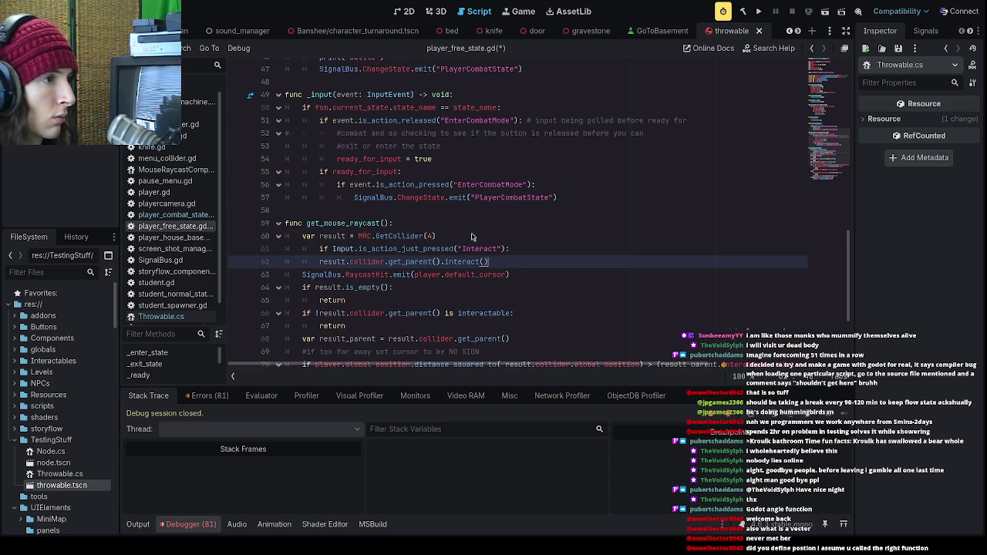
pyautogui.scroll(1, 325, 260)
pyautogui.click(321, 261)
pyautogui.hotkey('shift', 'Tab')
pyautogui.click(521, 276)
pyautogui.press('Return')
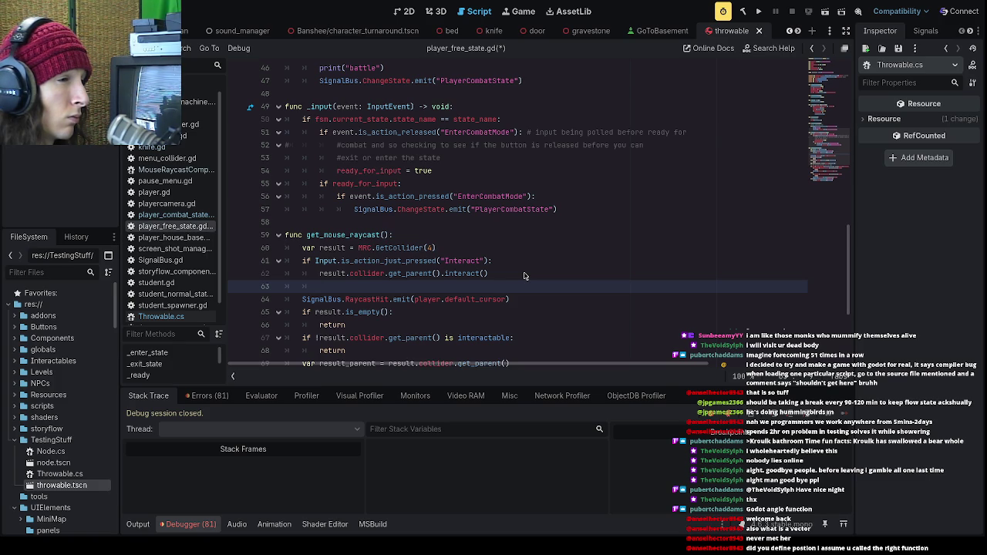
# - Delete the Interact check from get_mouse_raycast, leaving the caret at the end of _input's state-name check
pyautogui.hotkey('shift', 'Up')
pyautogui.hotkey('shift', 'Up')
pyautogui.hotkey('shift', 'Home')
pyautogui.press('BackSpace')
pyautogui.click(455, 235)
pyautogui.click(469, 250)
pyautogui.click(534, 125)
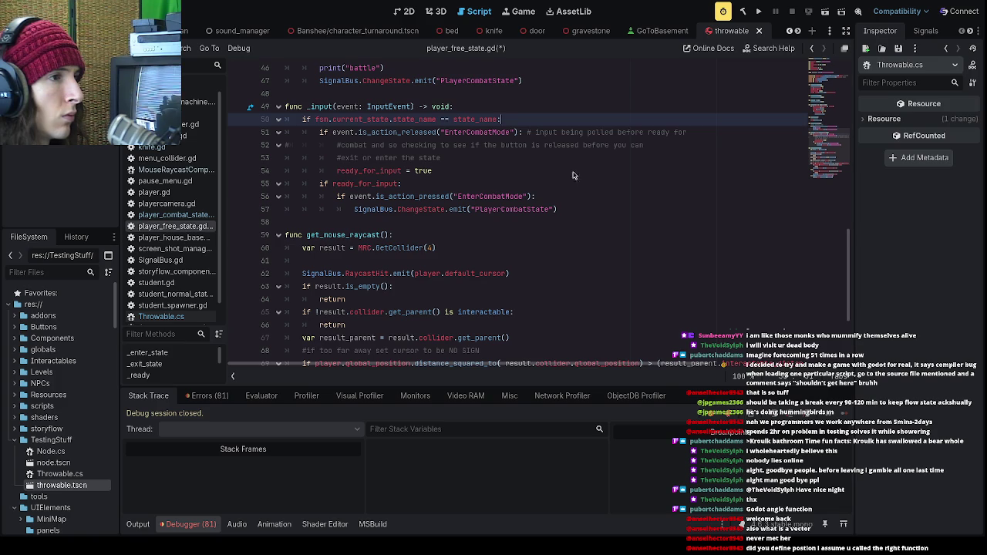
pyautogui.click(509, 111)
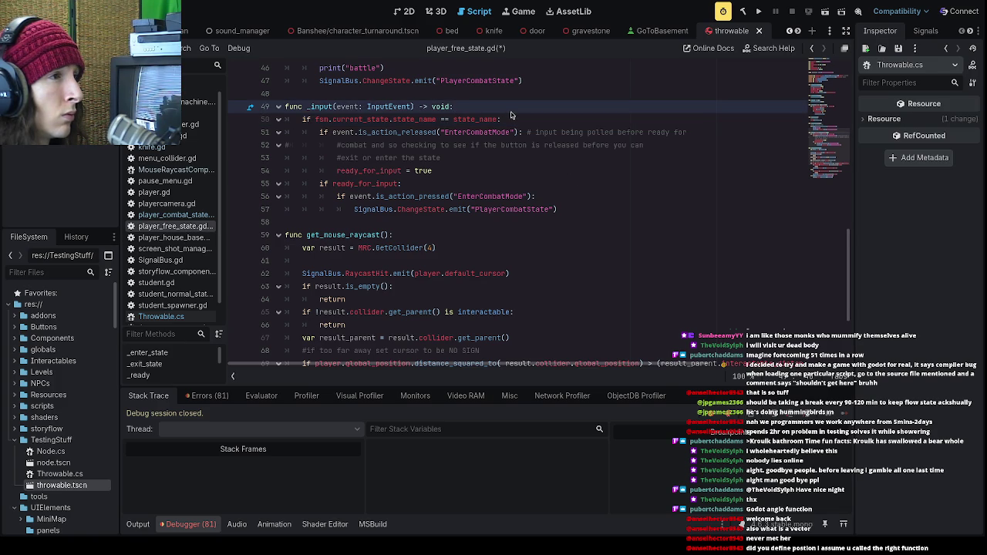
pyautogui.click(522, 120)
pyautogui.click(521, 112)
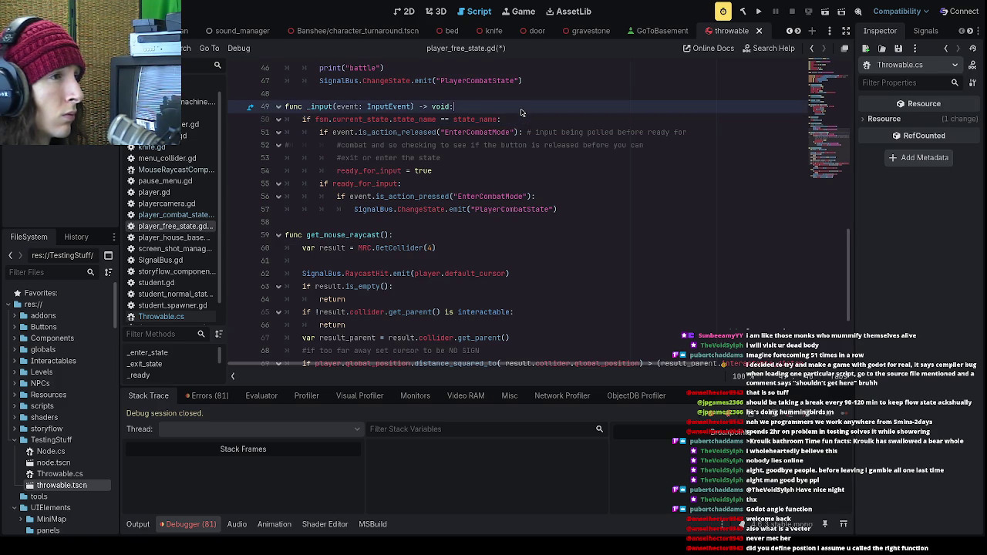
pyautogui.click(531, 121)
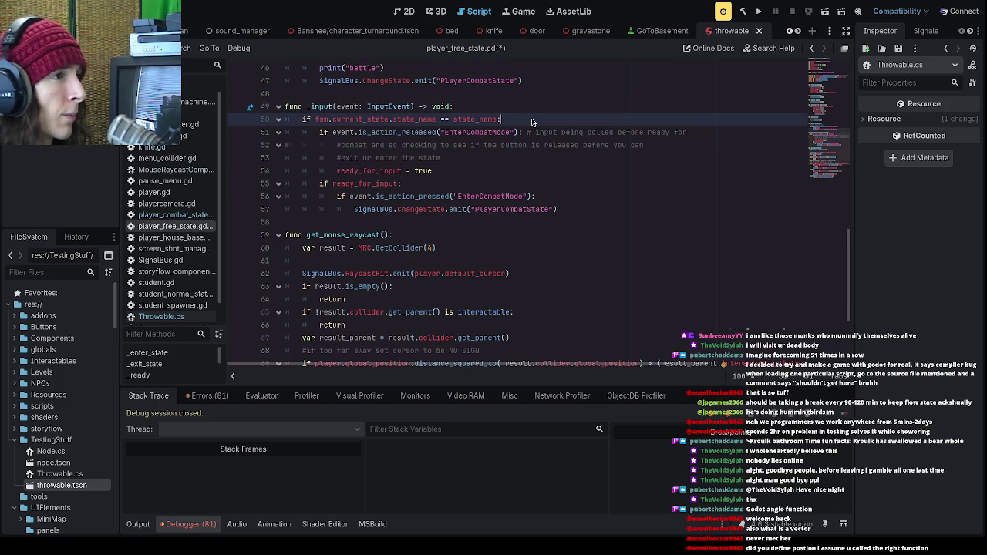
# - Add an if event.is_action_pressed(...) condition under the state-name check in _input
pyautogui.press('Return')
pyautogui.write('if event')
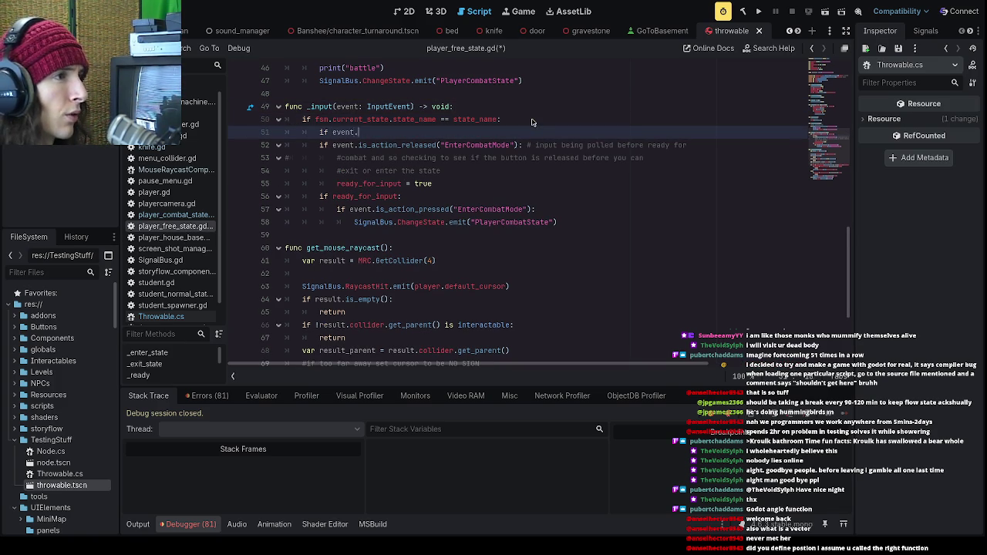
pyautogui.write('.is')
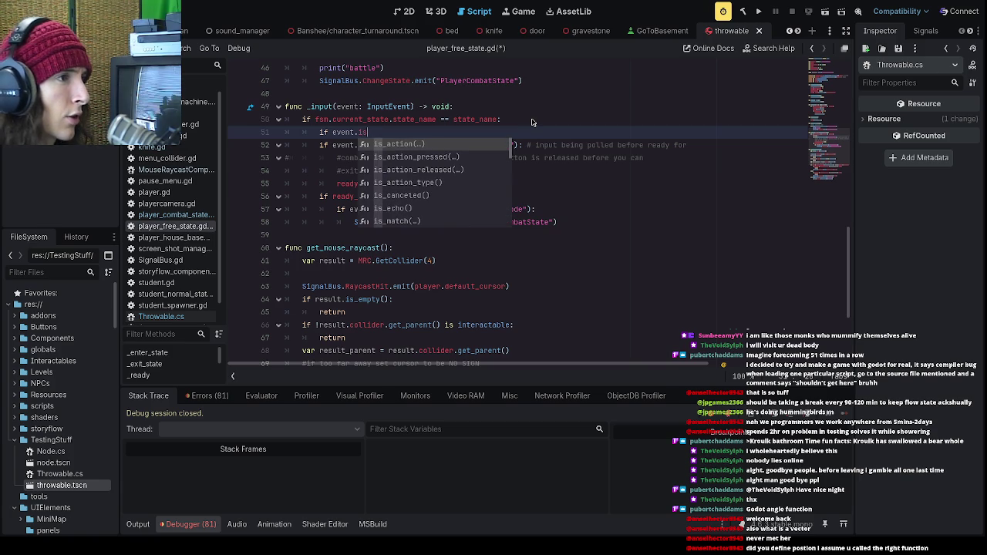
pyautogui.press('Down')
pyautogui.press('Return')
pyautogui.write('InteractMode")')
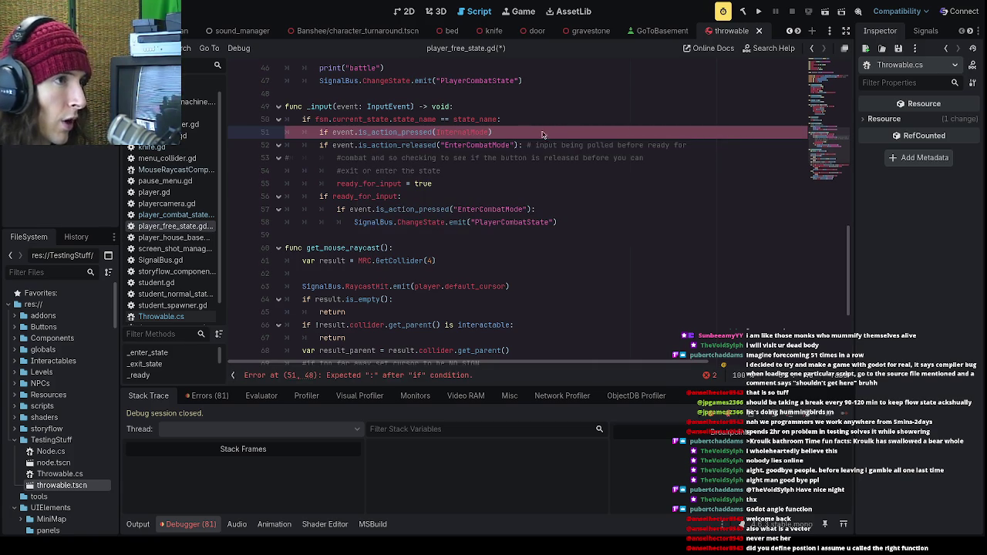
pyautogui.write(':')
pyautogui.press('Return')
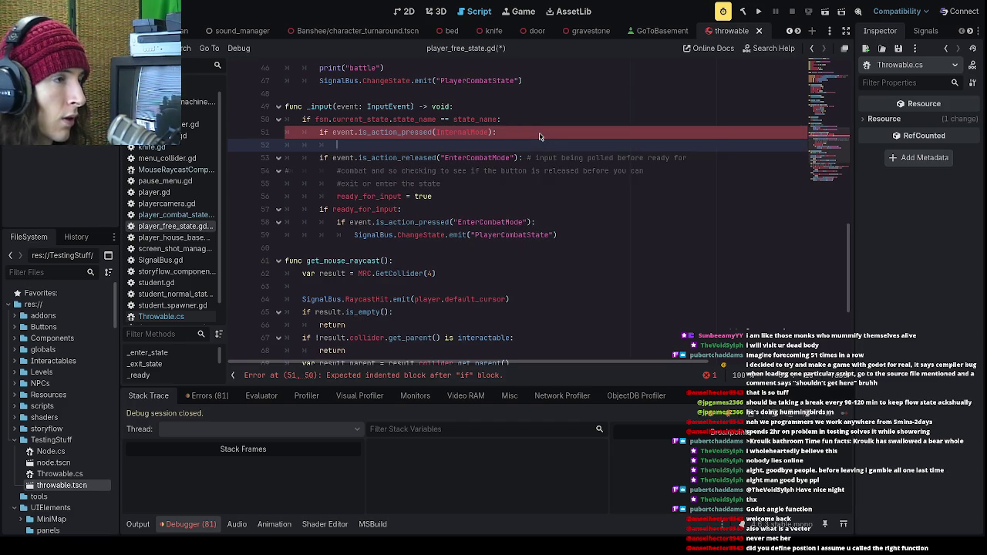
# - Inside the new block, declare var angle := MRC.GetAngle(4
pyautogui.write('MRC.ge')
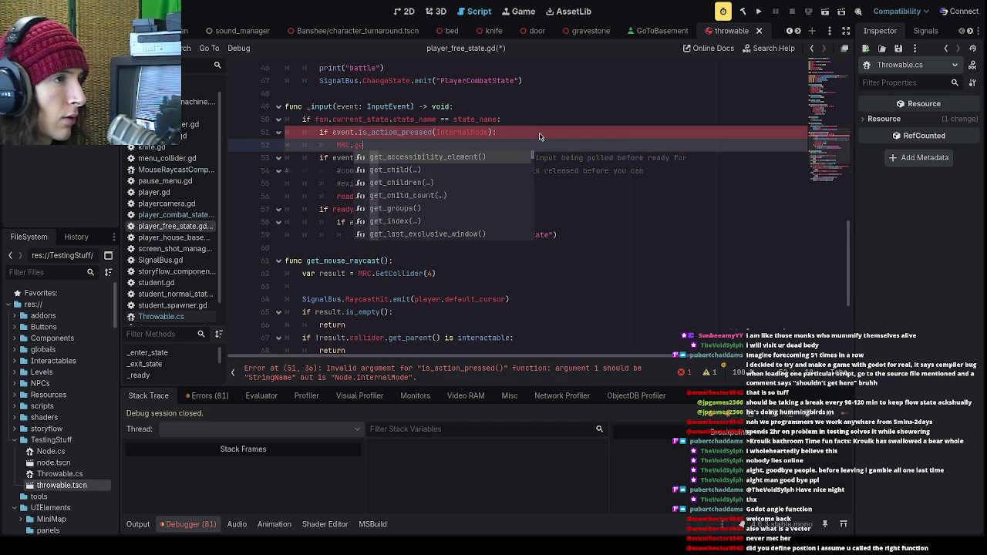
pyautogui.write('GetA')
pyautogui.press('Return')
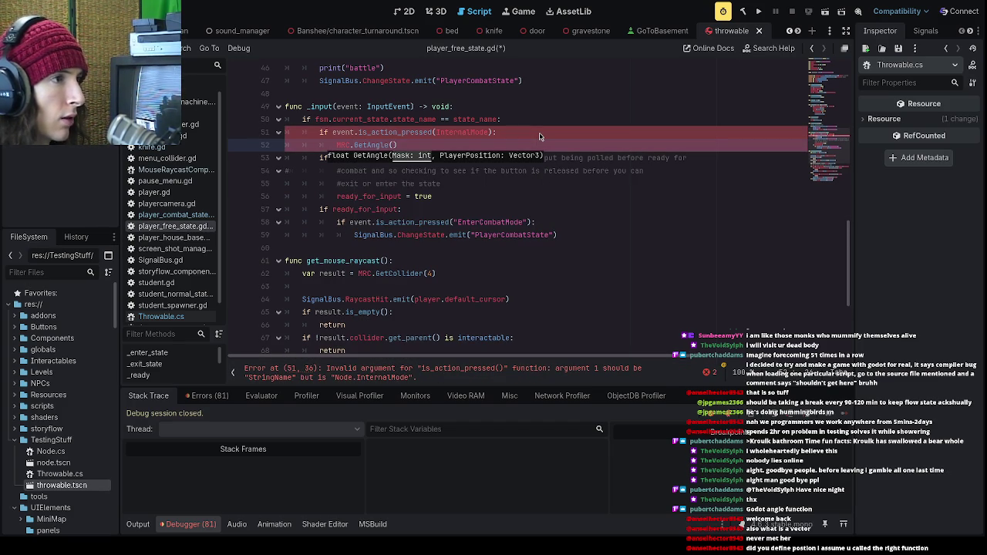
pyautogui.write('4')
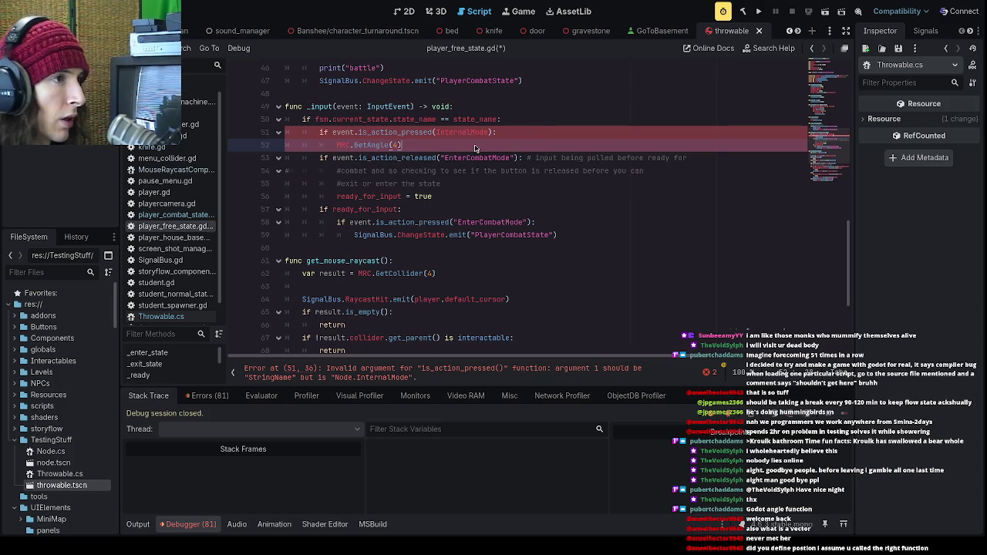
pyautogui.click(337, 146)
pyautogui.write('var angle:=')
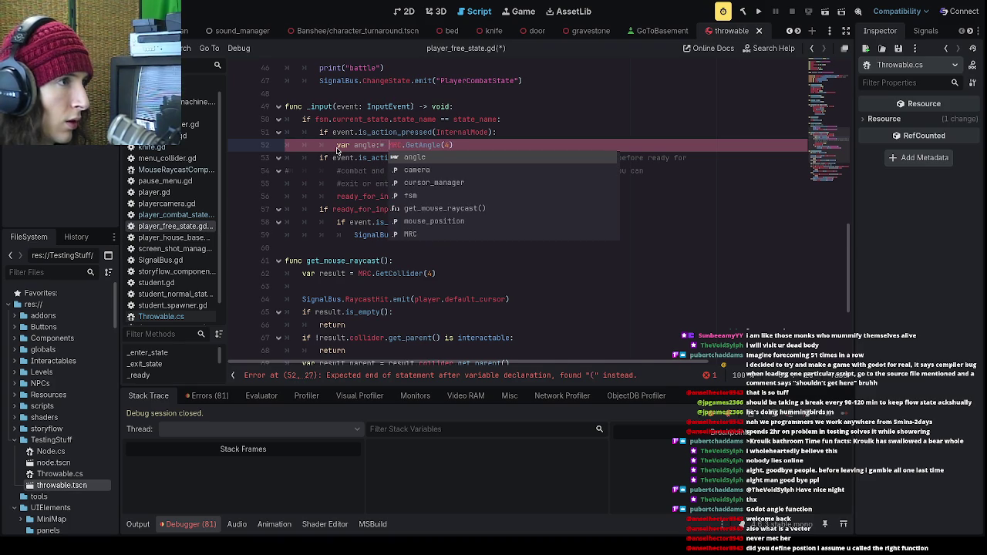
pyautogui.click(371, 145)
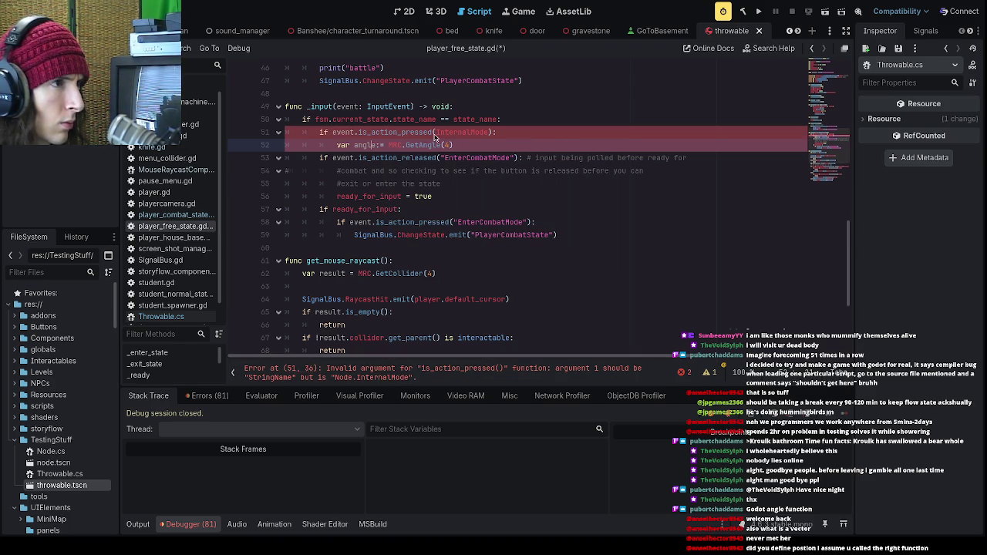
# - Set the action name to "Interaction" and add player.global_position as GetAngle's second argument
pyautogui.click(439, 132)
pyautogui.moveTo(492, 133); pyautogui.dragTo(436, 133)
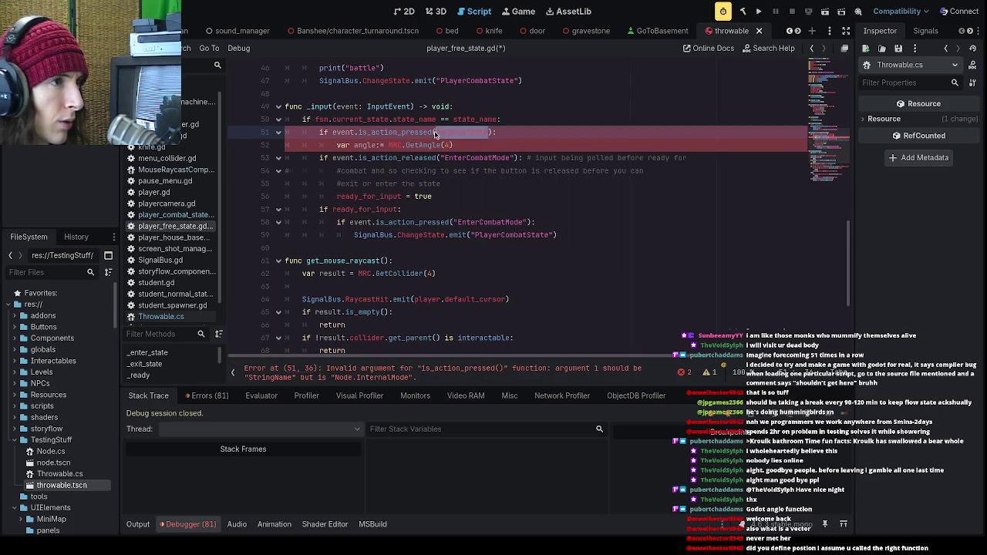
pyautogui.write('"')
pyautogui.press('BackSpace')
pyautogui.press('BackSpace')
pyautogui.press('BackSpace')
pyautogui.write('action')
pyautogui.click(473, 147)
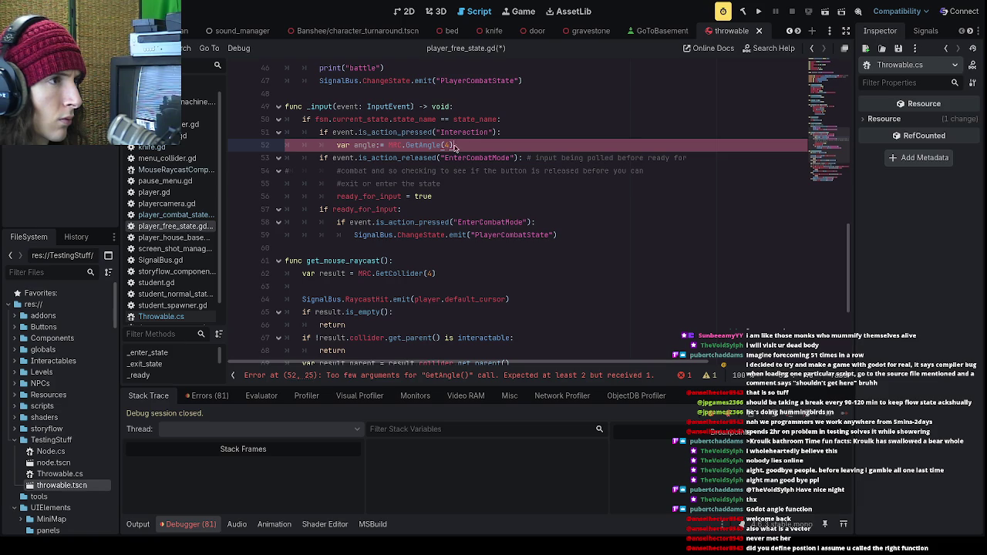
pyautogui.write(', player')
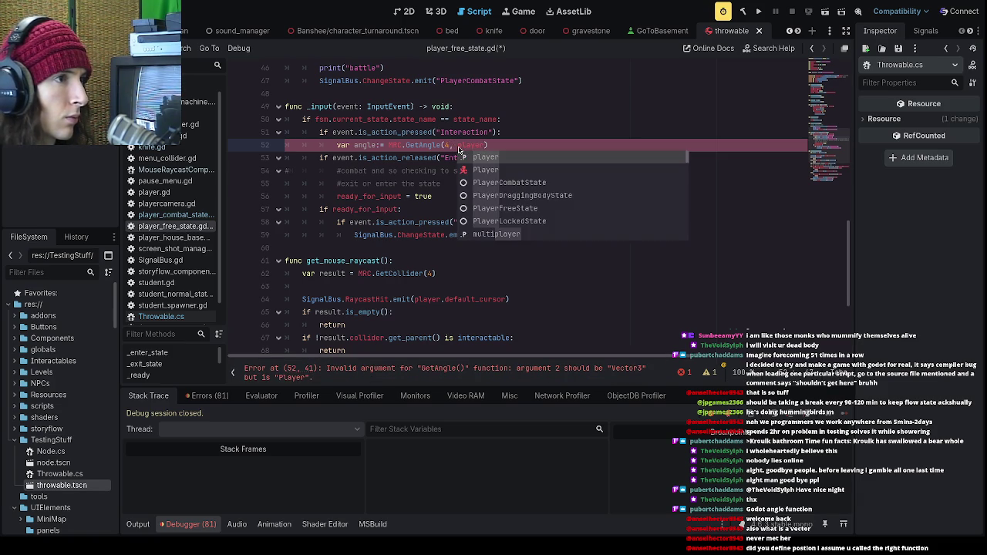
pyautogui.write('.gl')
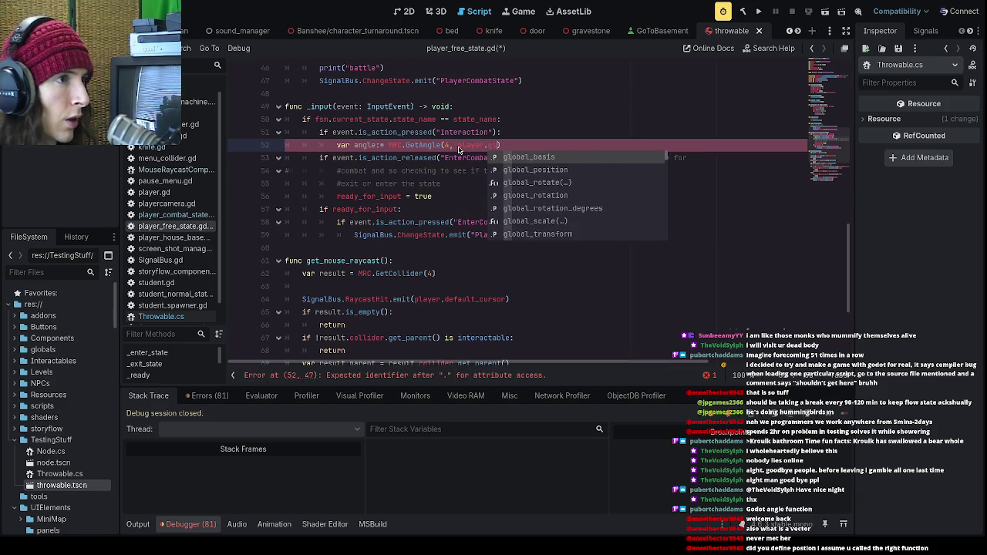
pyautogui.press('Down')
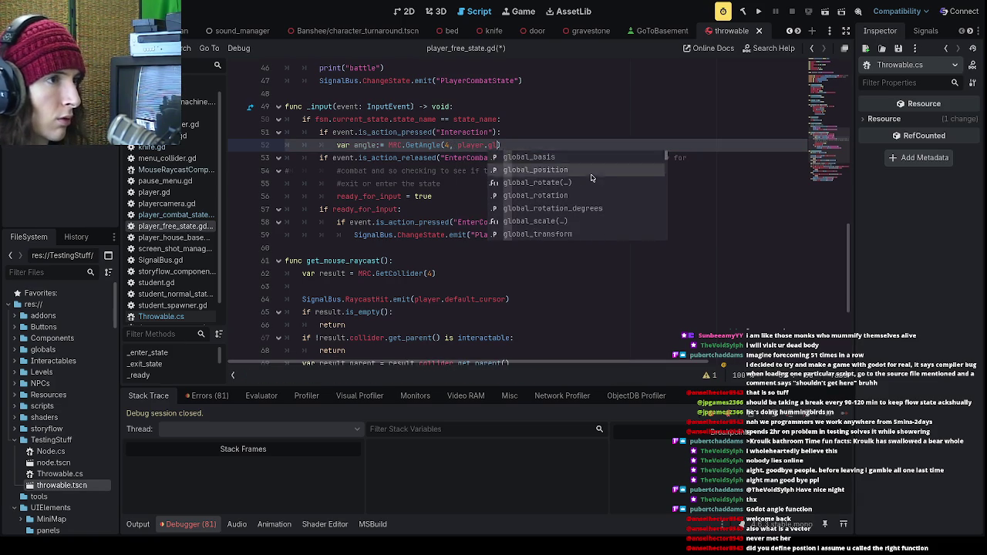
pyautogui.press('Return')
pyautogui.press('Return')
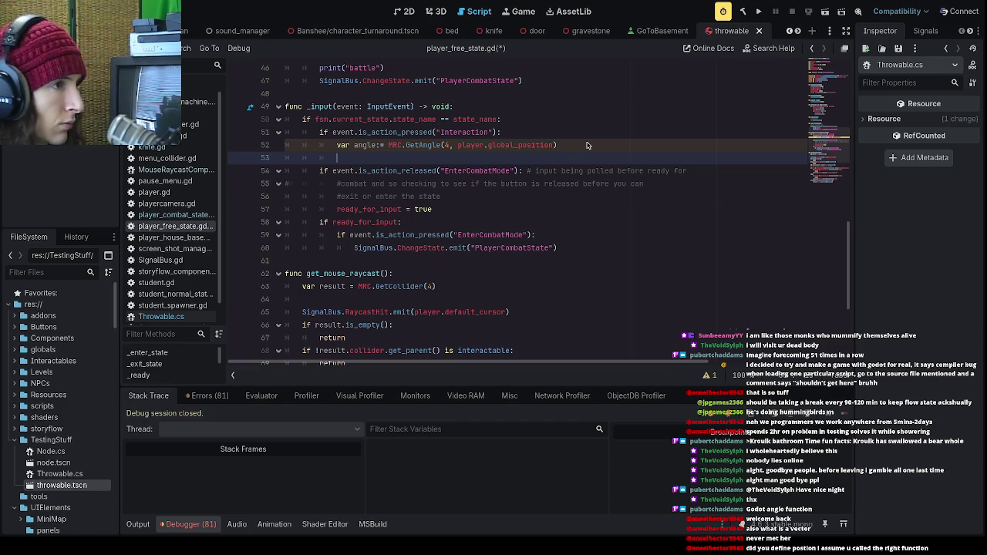
pyautogui.write('var throw ')
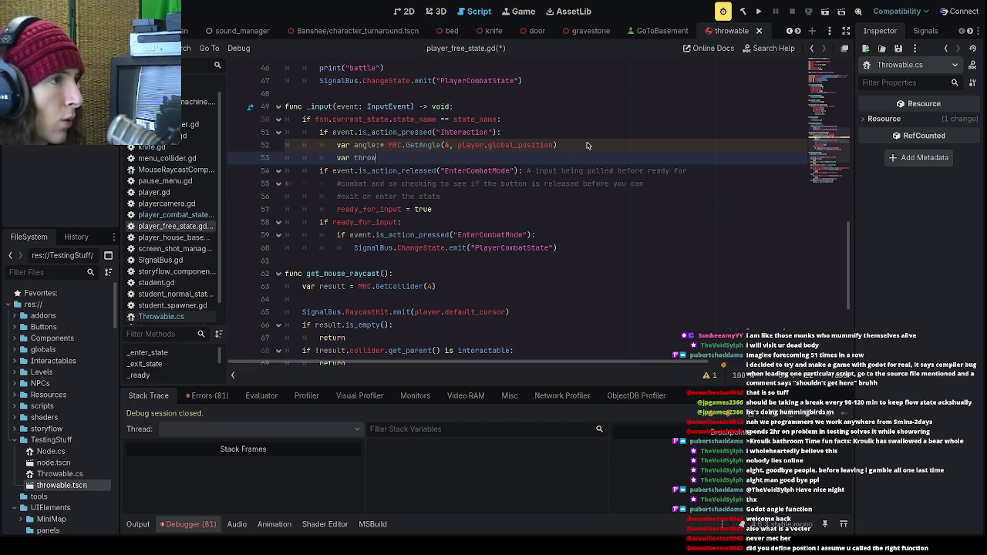
pyautogui.write('= Throw')
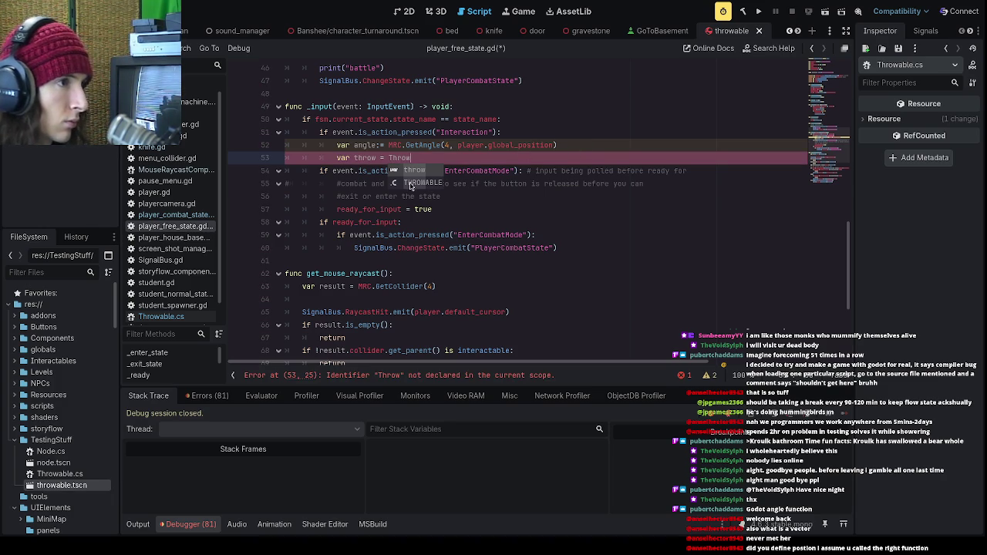
# - Make the throw variable instantiate the THROWABLE scene
pyautogui.click(420, 187)
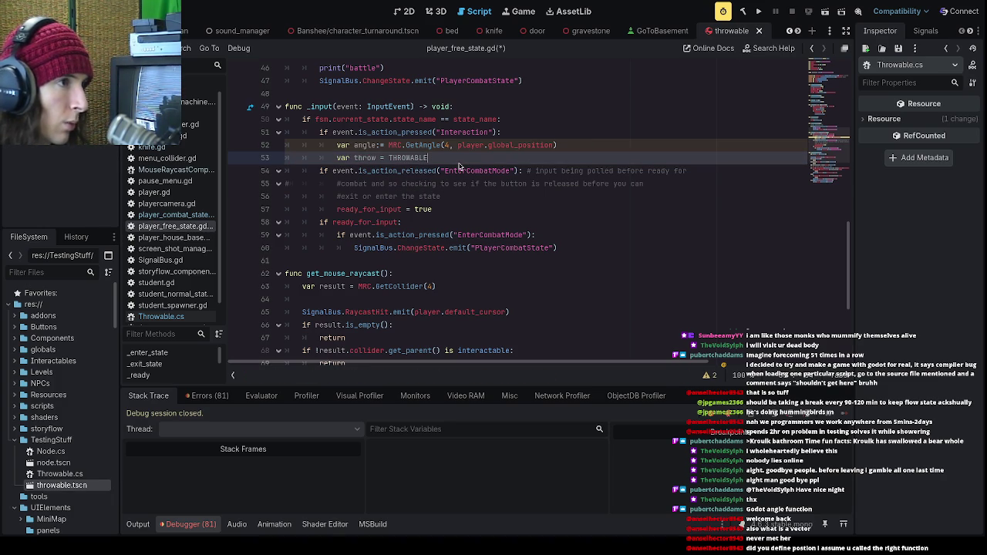
pyautogui.write('.')
pyautogui.click(460, 169)
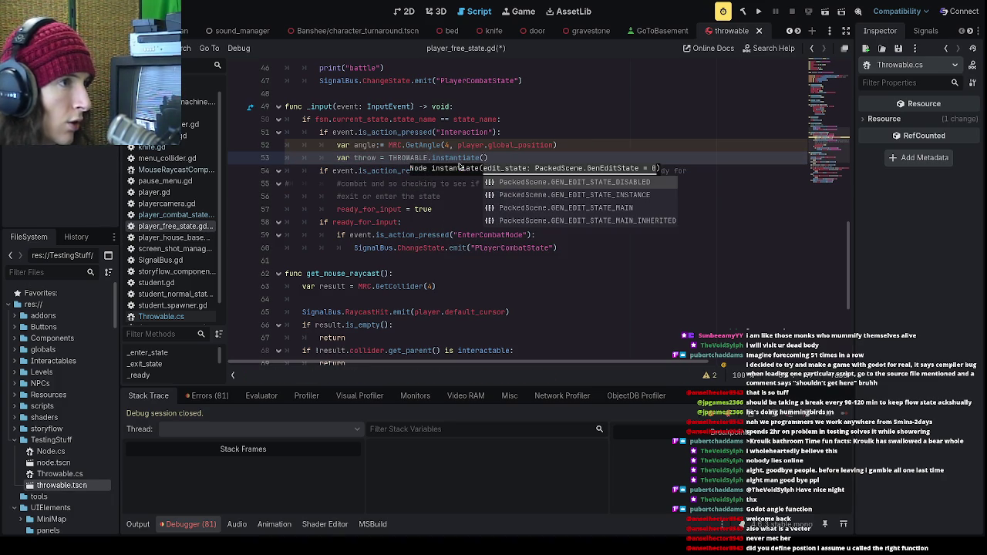
pyautogui.press('End')
pyautogui.press('Return')
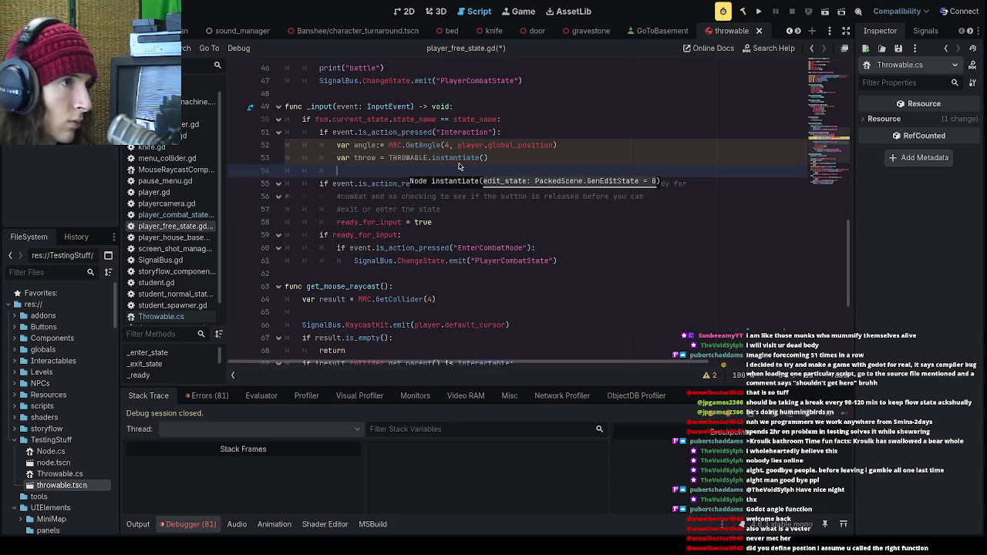
# - Call throw.SetVelocity(sin(angle), cos(angle)) on the next line
pyautogui.write('throw.')
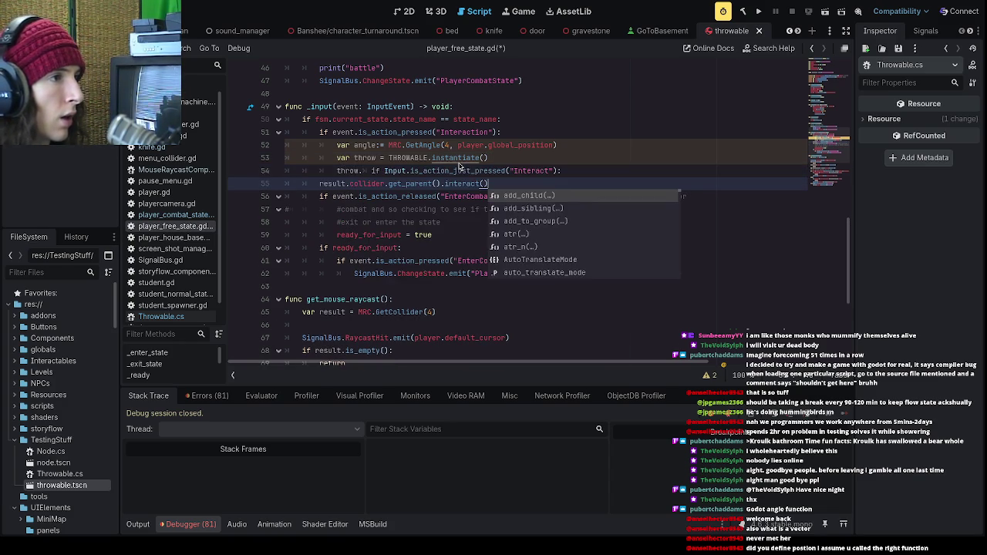
pyautogui.write('Set')
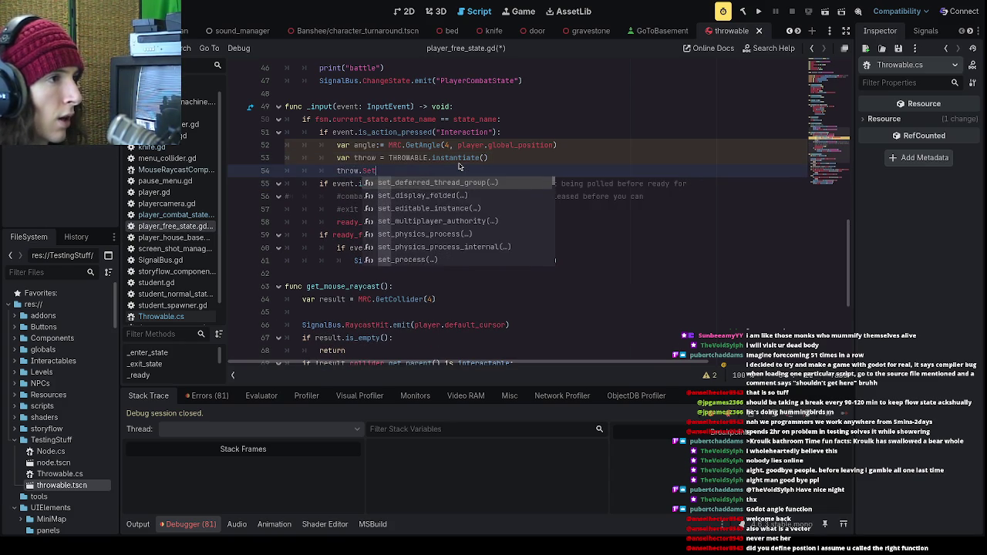
pyautogui.write('Velocity(')
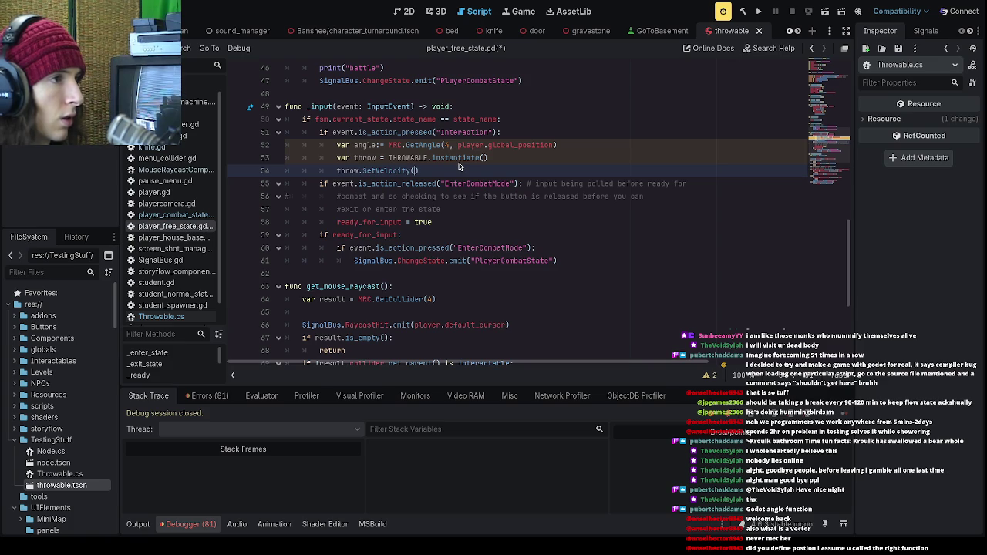
pyautogui.write('sin(')
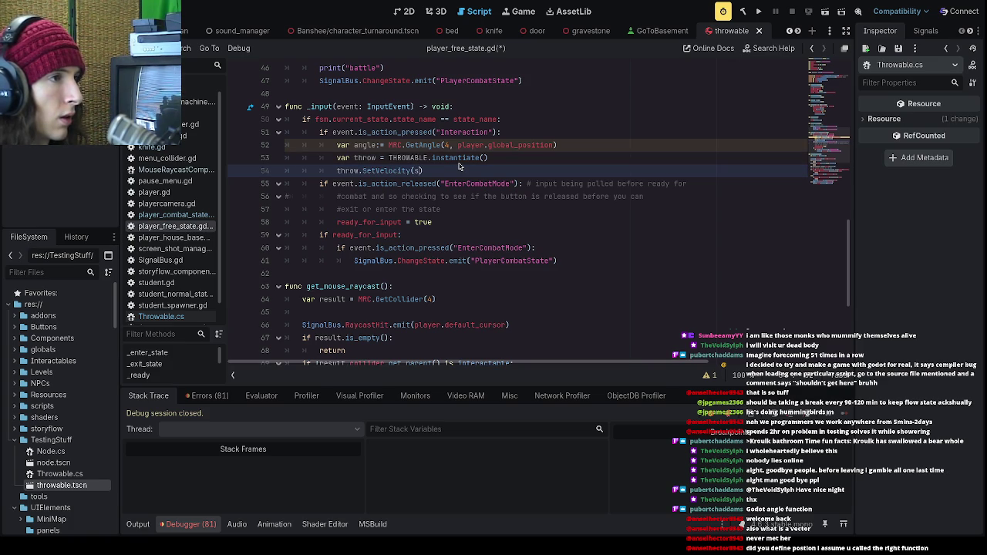
pyautogui.press('BackSpace')
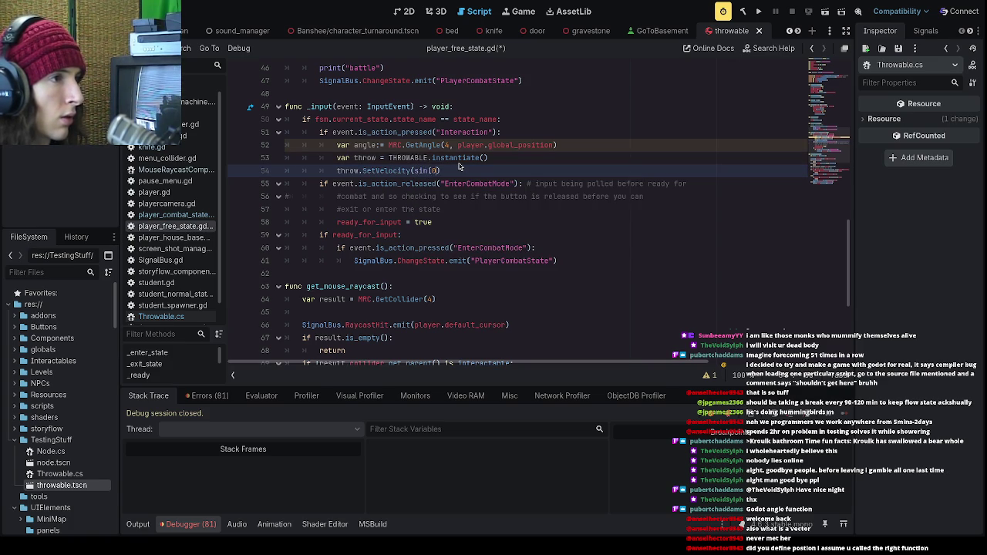
pyautogui.write(')')
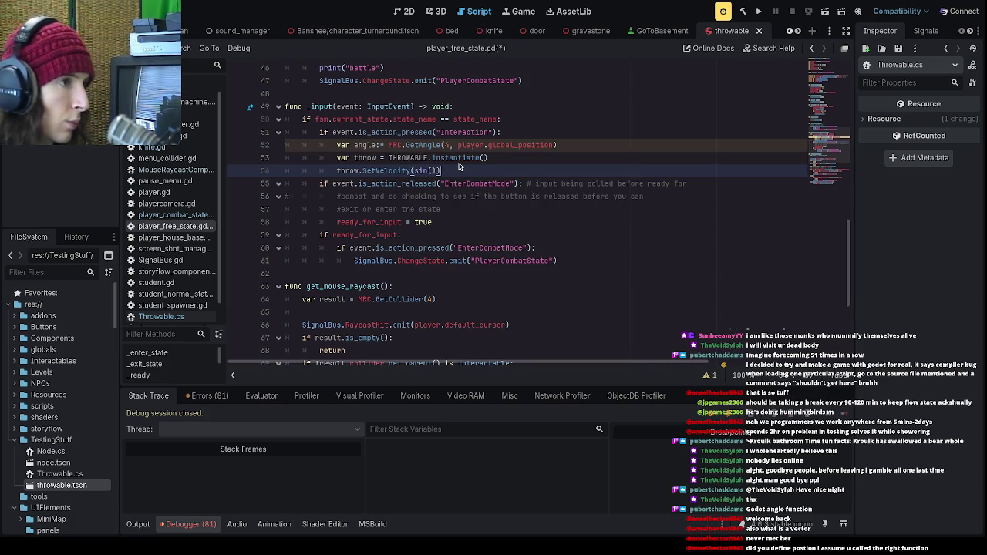
pyautogui.press('Down')
pyautogui.press('Up')
pyautogui.press('Left')
pyautogui.press('Left')
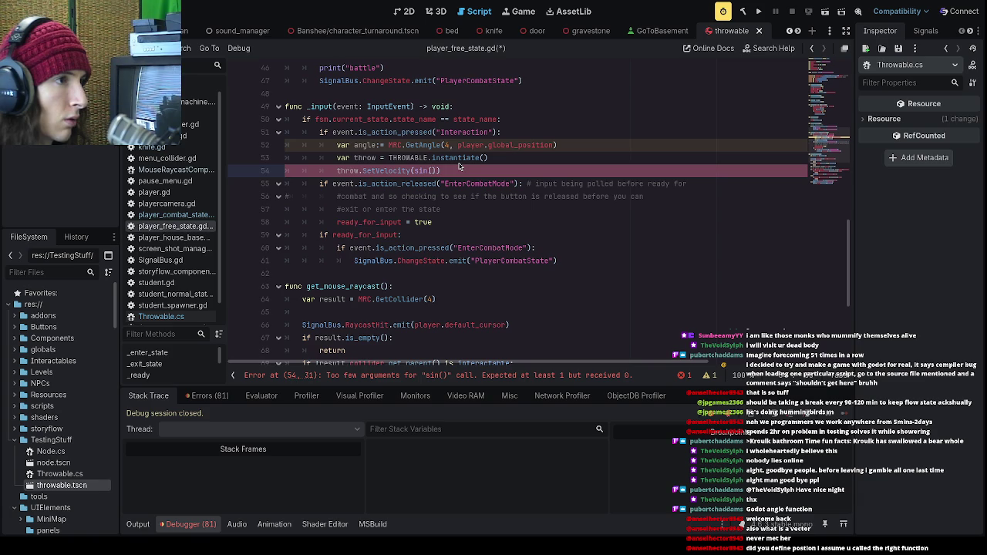
pyautogui.write('angle')
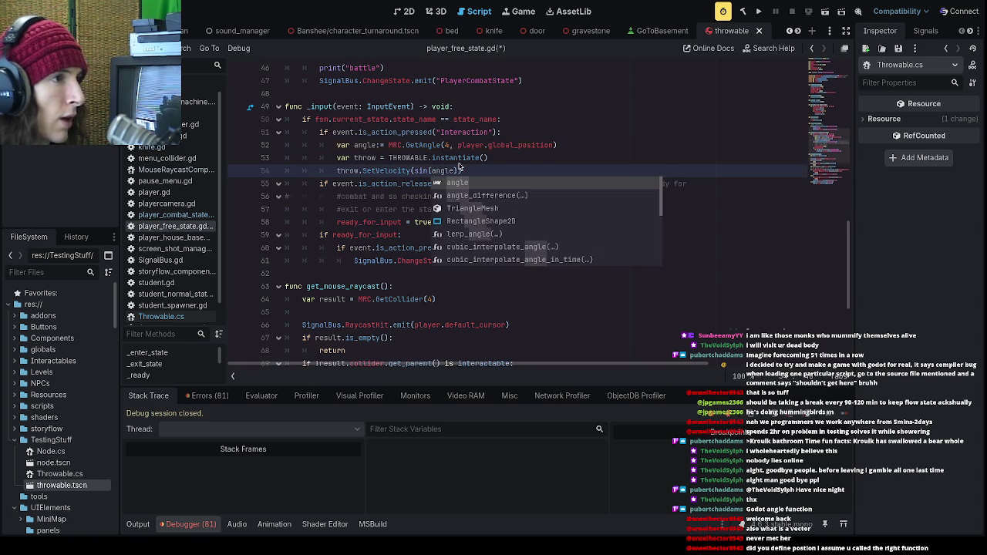
pyautogui.press('Right')
pyautogui.write(', ')
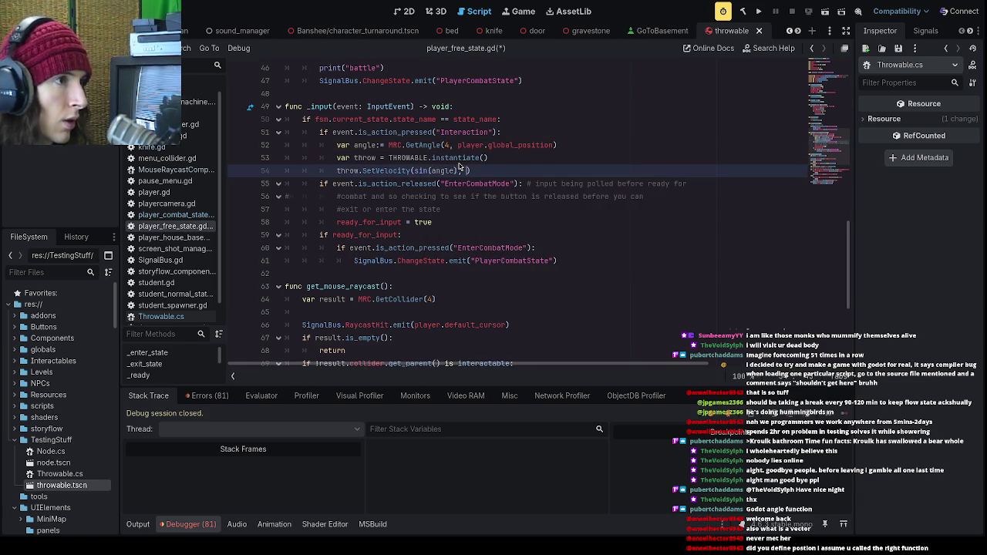
pyautogui.write('cos(angle')
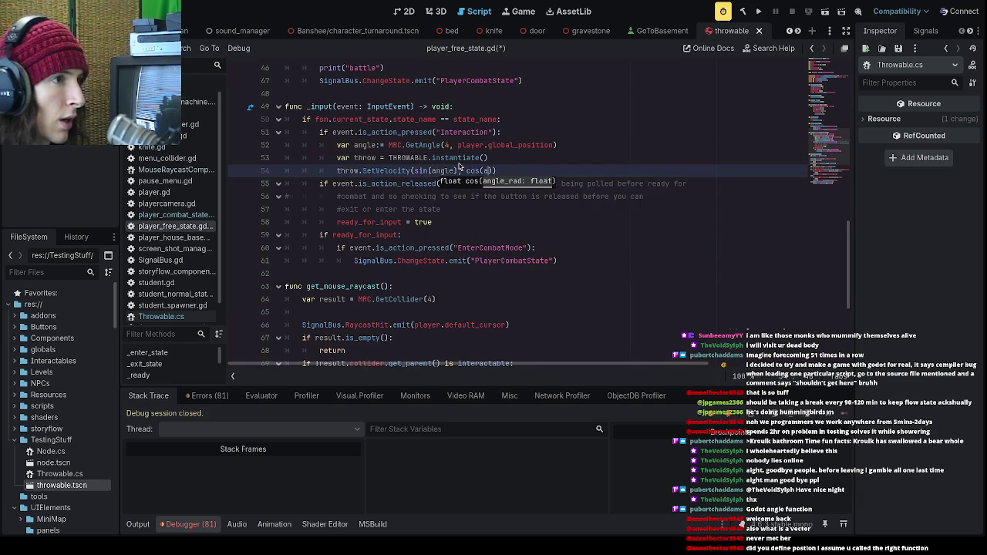
pyautogui.write(')')
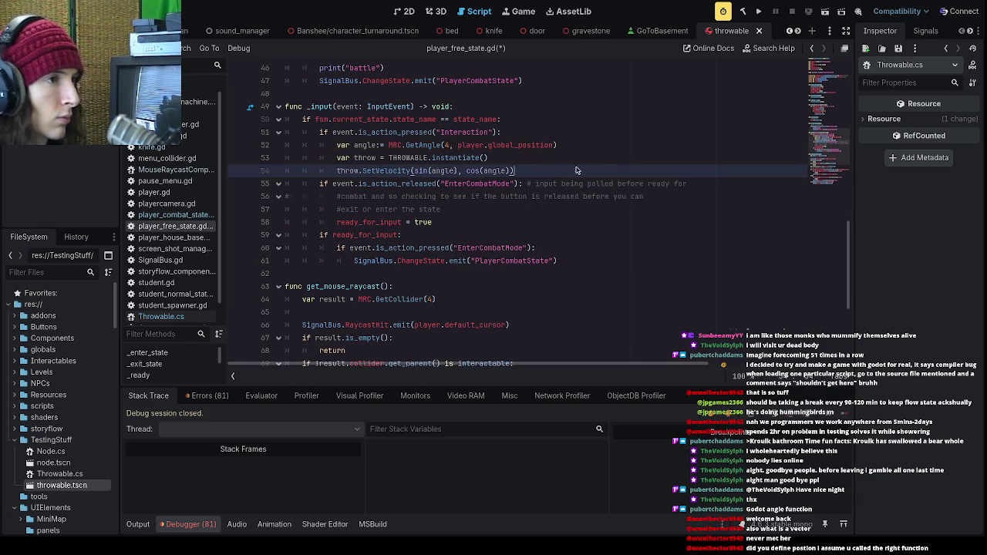
pyautogui.click(544, 177)
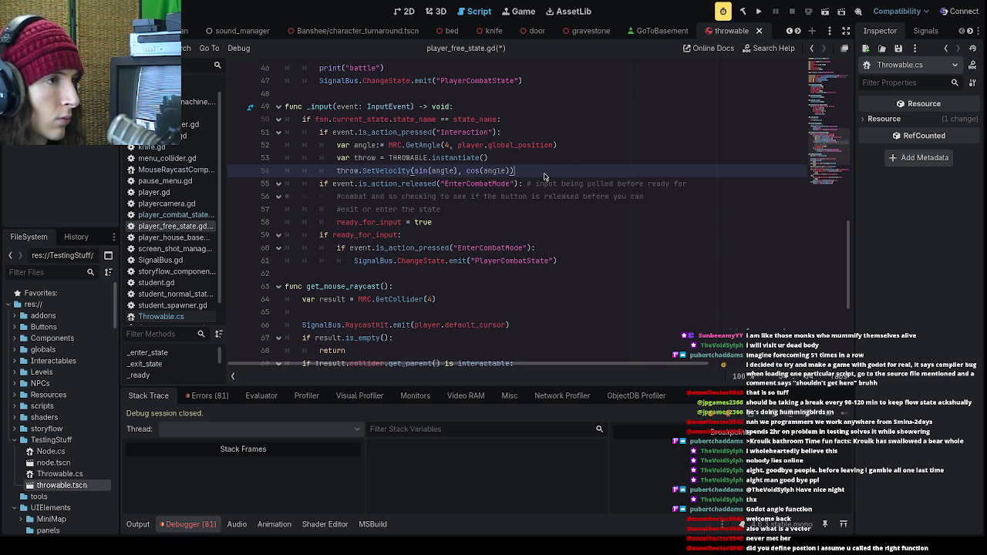
# - Add GameManager.current_level.add_child(throw), save the script, and run the project
pyautogui.press('Return')
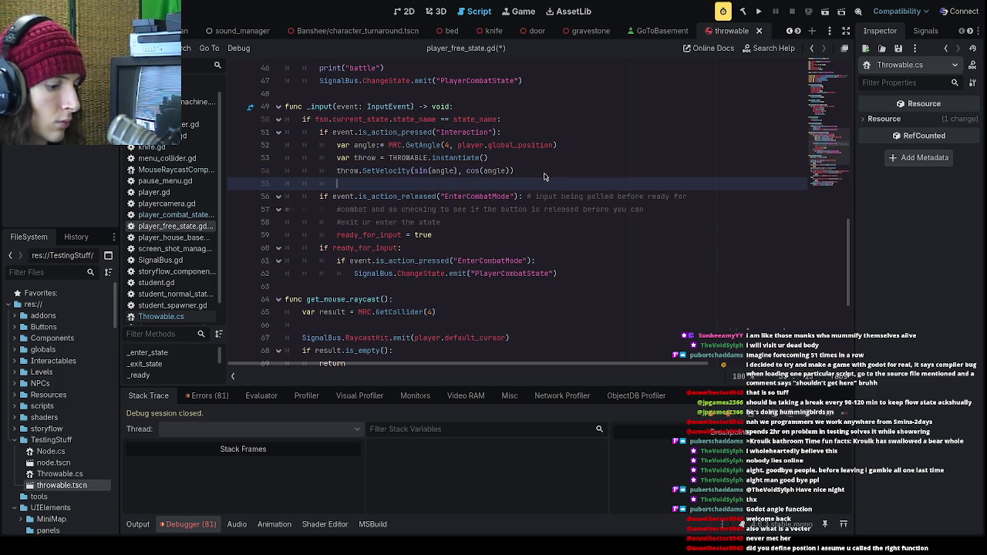
pyautogui.write('throw.')
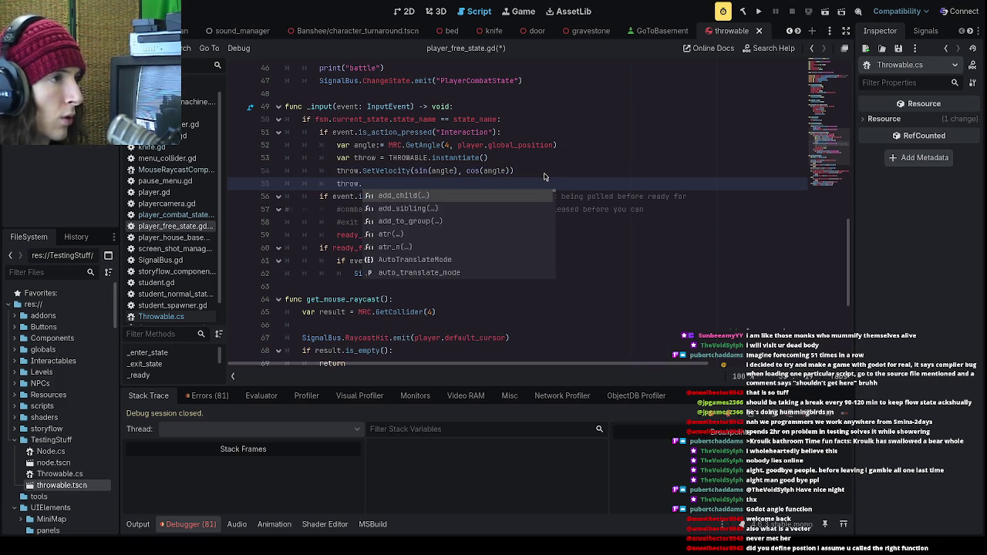
pyautogui.press('BackSpace')
pyautogui.press('BackSpace')
pyautogui.press('BackSpace')
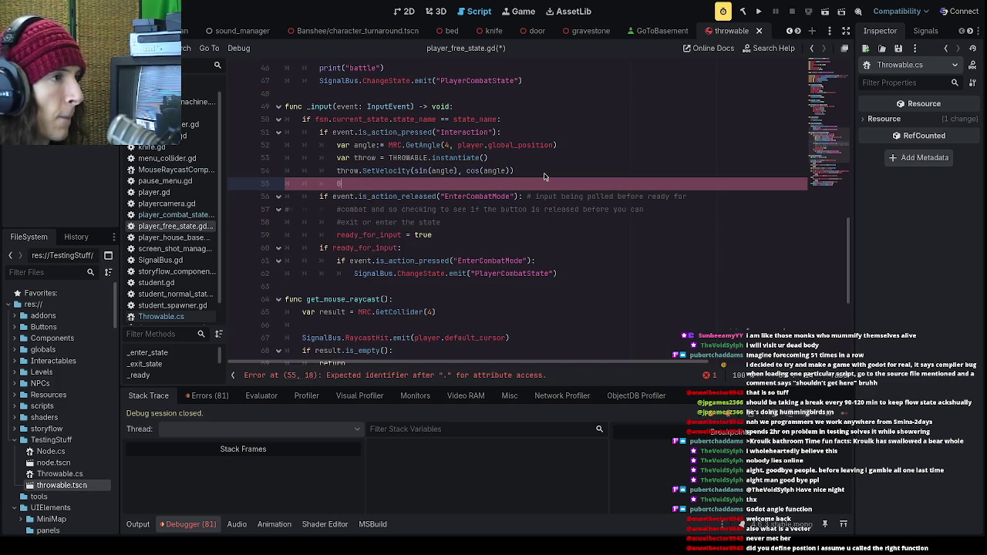
pyautogui.write('Gl')
pyautogui.press('BackSpace')
pyautogui.write('ameManager.')
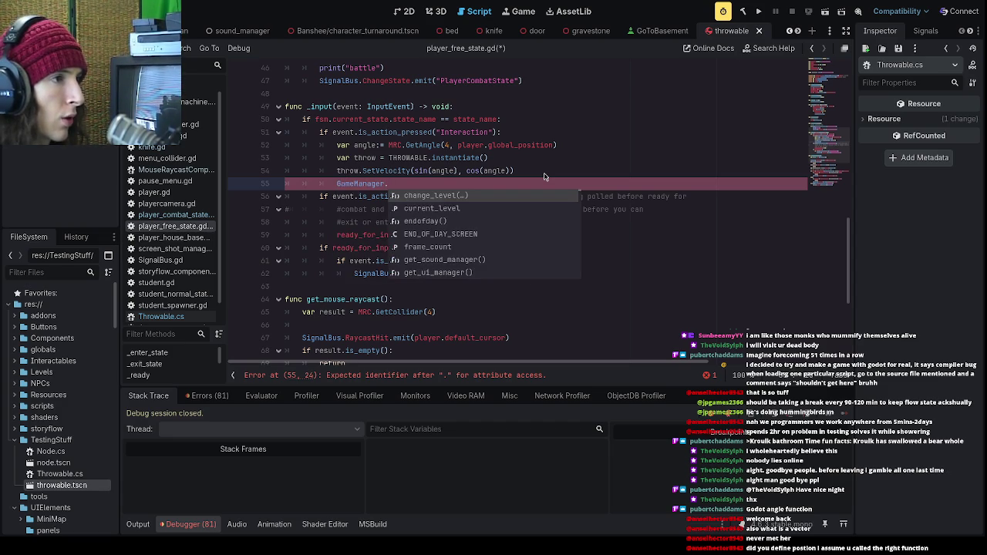
pyautogui.write('current_level.ad')
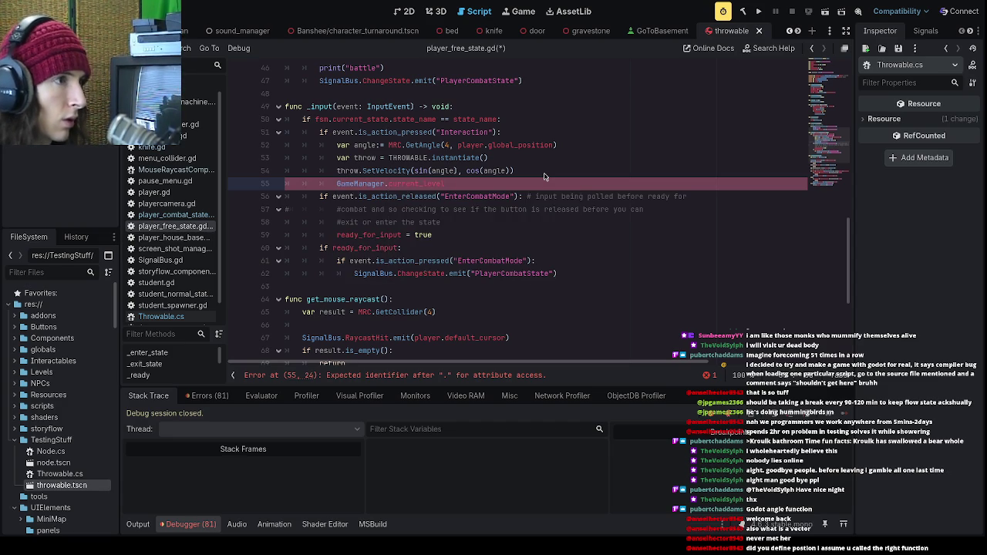
pyautogui.press('Return')
pyautogui.write('throw')
pyautogui.hotkey('ctrl', 's')
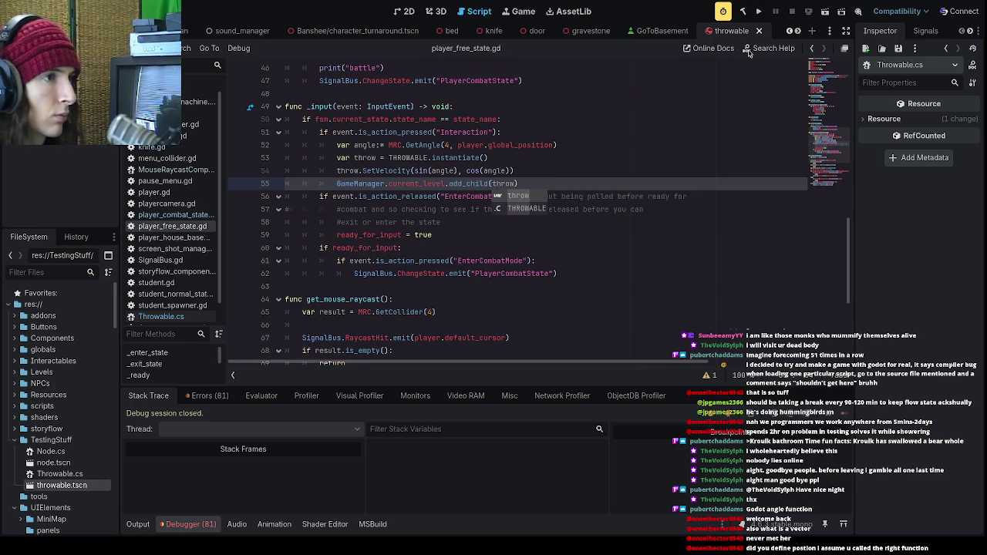
pyautogui.click(759, 12)
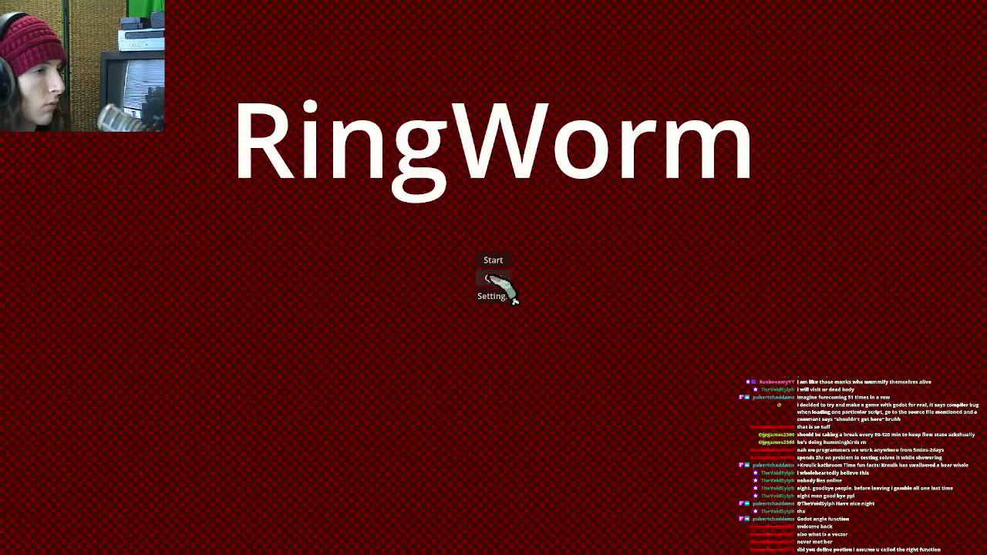
# - Click through the title menu, Banshee screen, dialogue and Penanggalan card to reach the school level
pyautogui.click(493, 262)
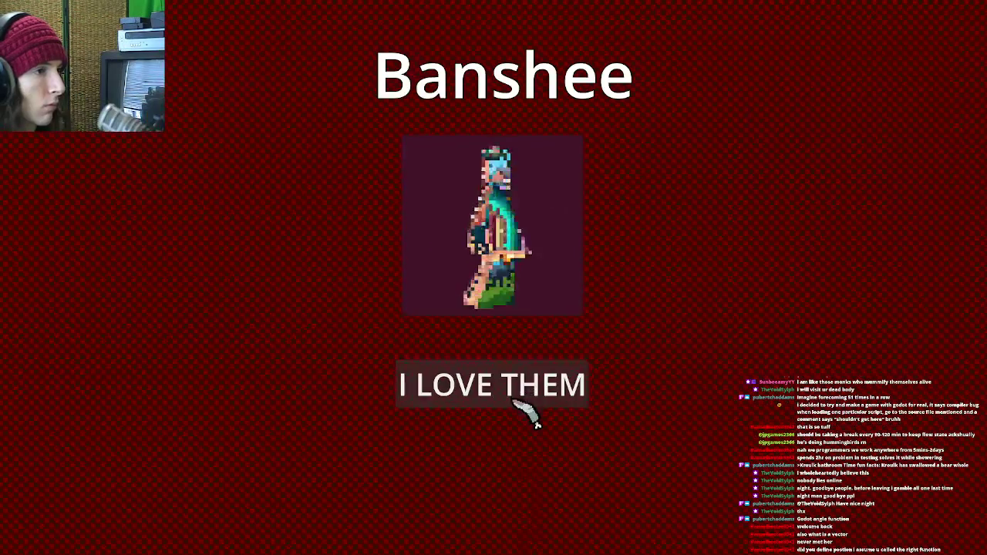
pyautogui.click(518, 404)
pyautogui.click(509, 502)
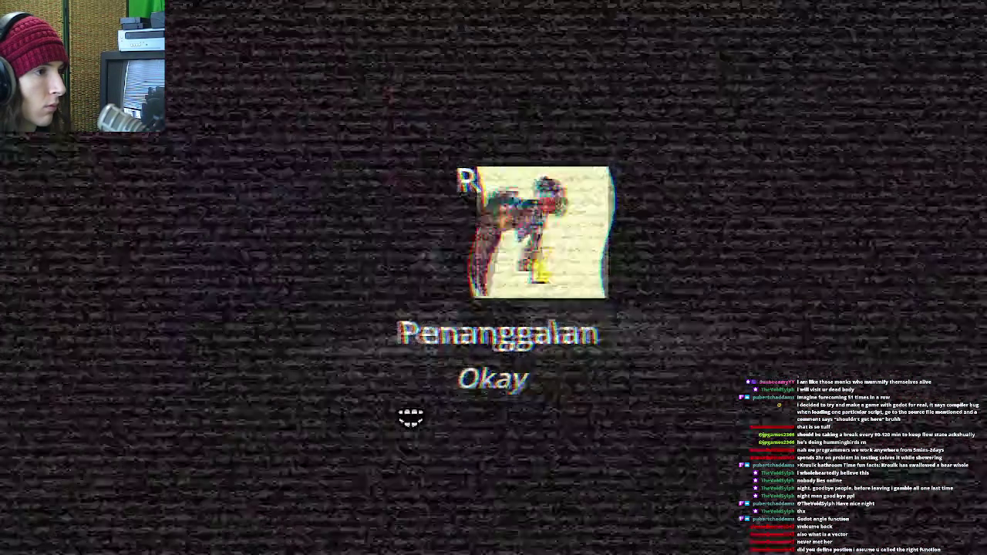
pyautogui.click(411, 411)
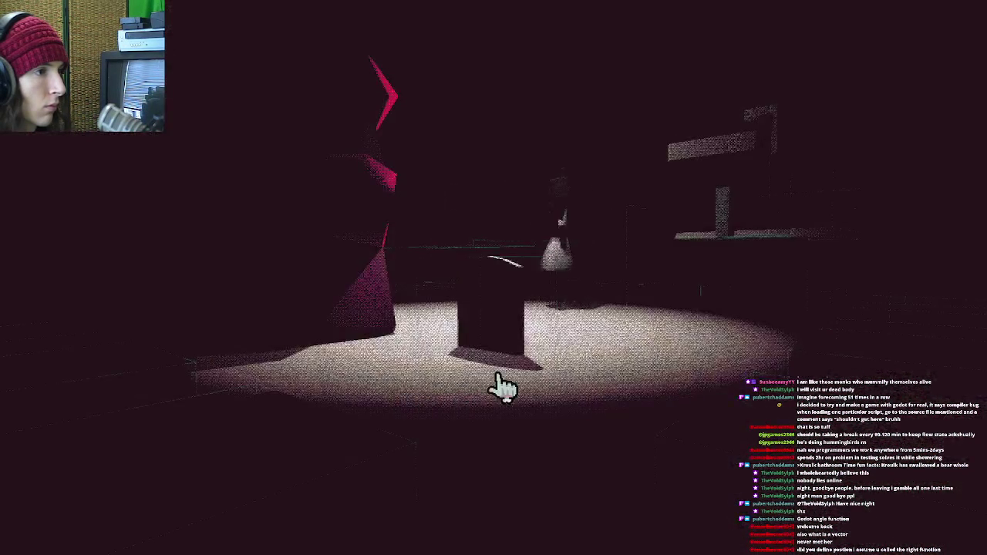
pyautogui.click(497, 291)
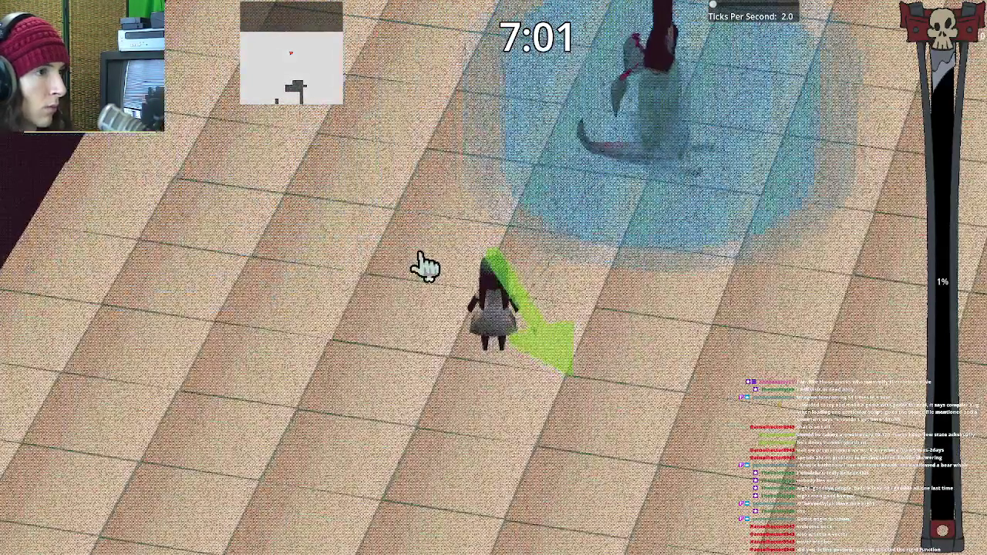
pyautogui.press('m')
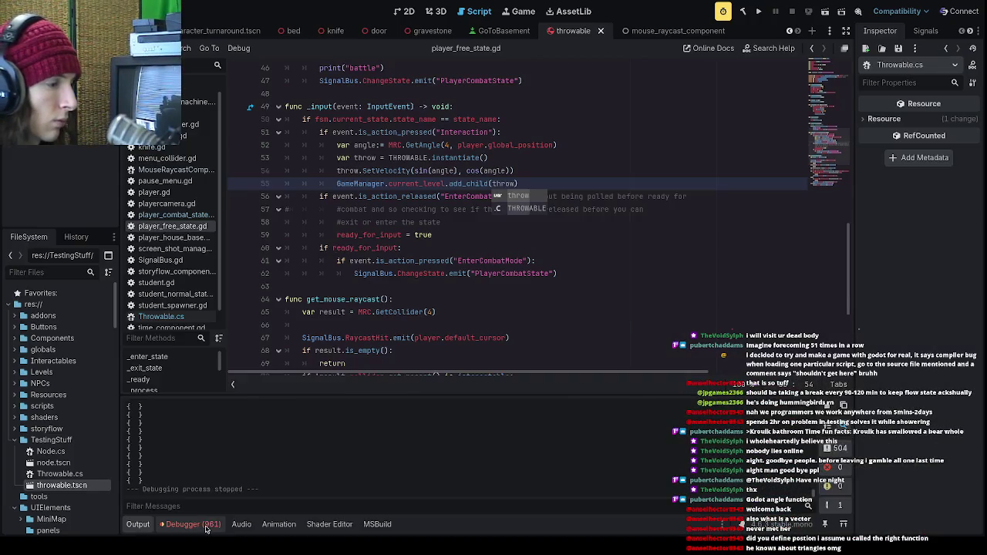
# - Jump from a Debugger InputMap error to line 51, rename the action to "Interact", and rerun
pyautogui.click(213, 397)
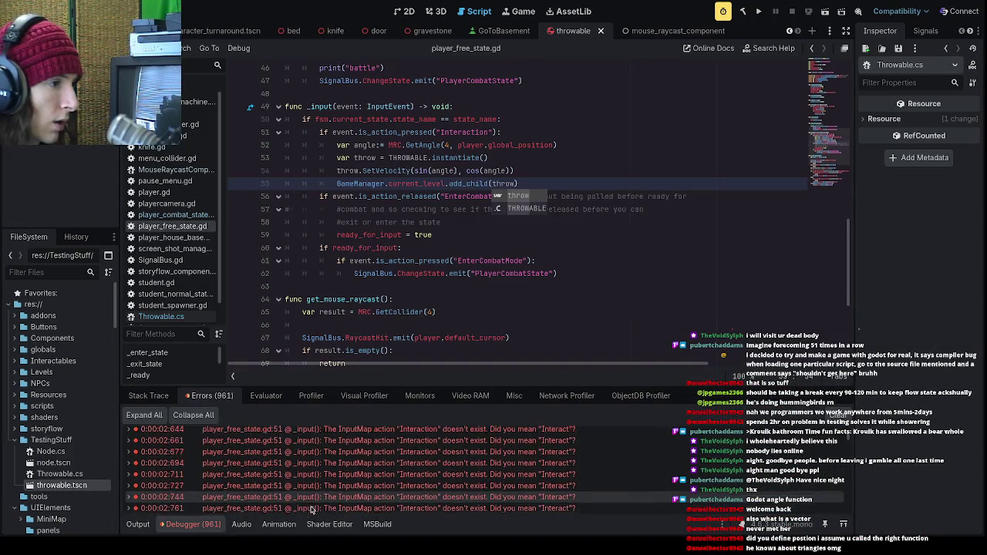
pyautogui.doubleClick(312, 463)
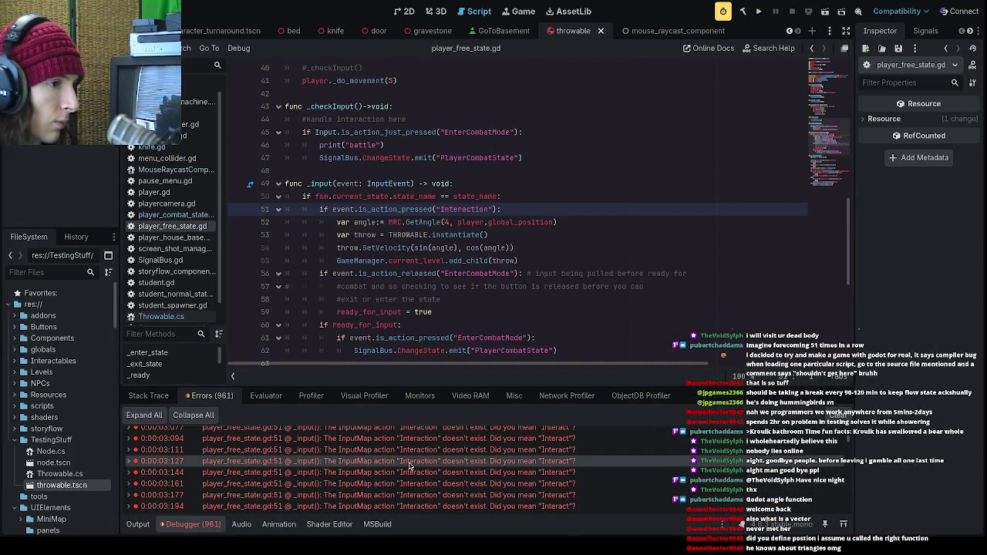
pyautogui.press('BackSpace')
pyautogui.press('BackSpace')
pyautogui.press('BackSpace')
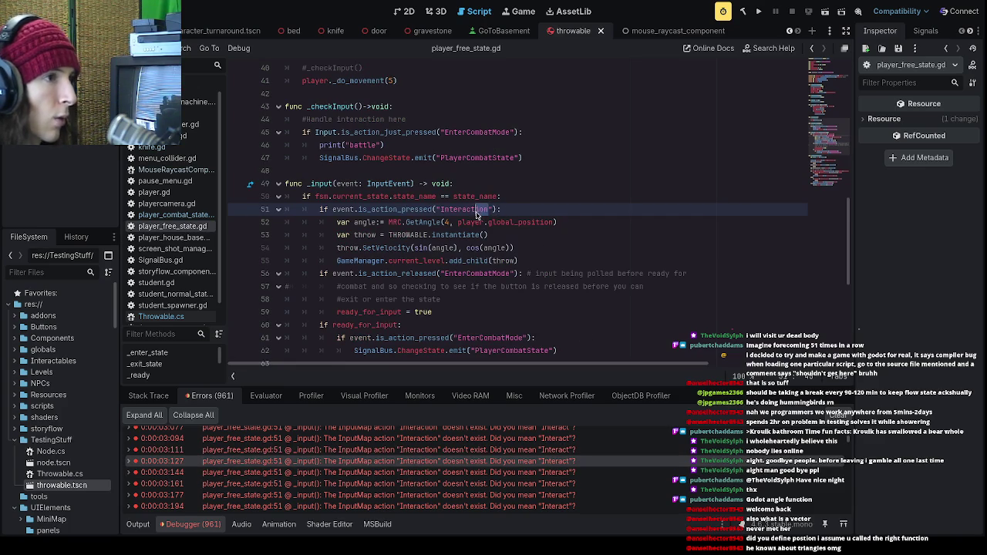
pyautogui.click(758, 11)
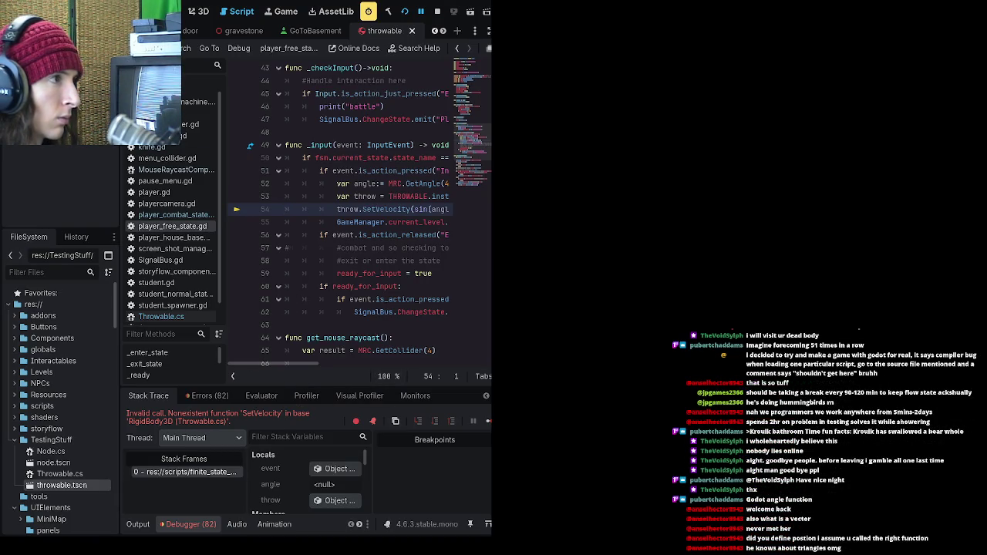
# - Inspect SetVelocity in Throwable.cs, return to line 54 of player_free_state.gd, and stop the game
pyautogui.click(161, 316)
pyautogui.moveTo(402, 146); pyautogui.dragTo(353, 146)
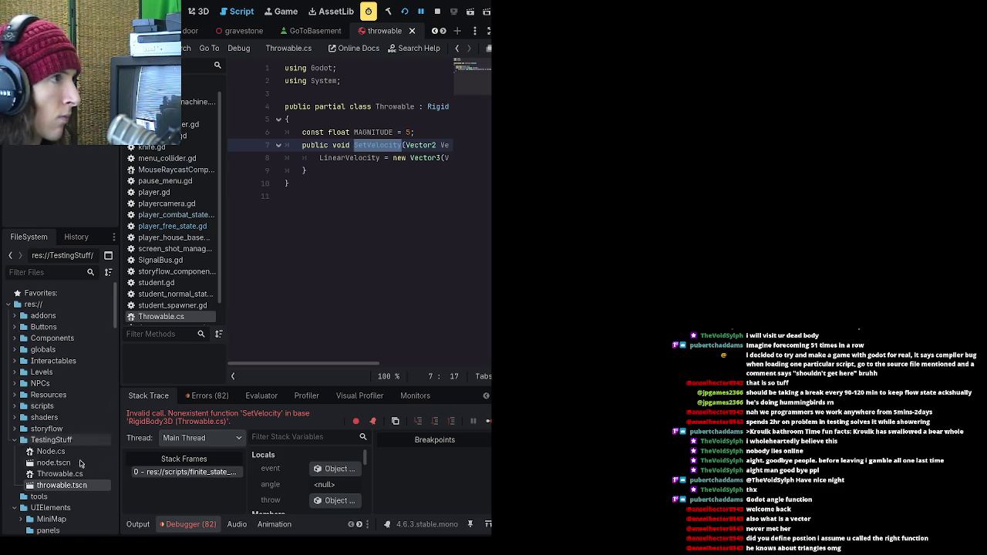
pyautogui.click(172, 474)
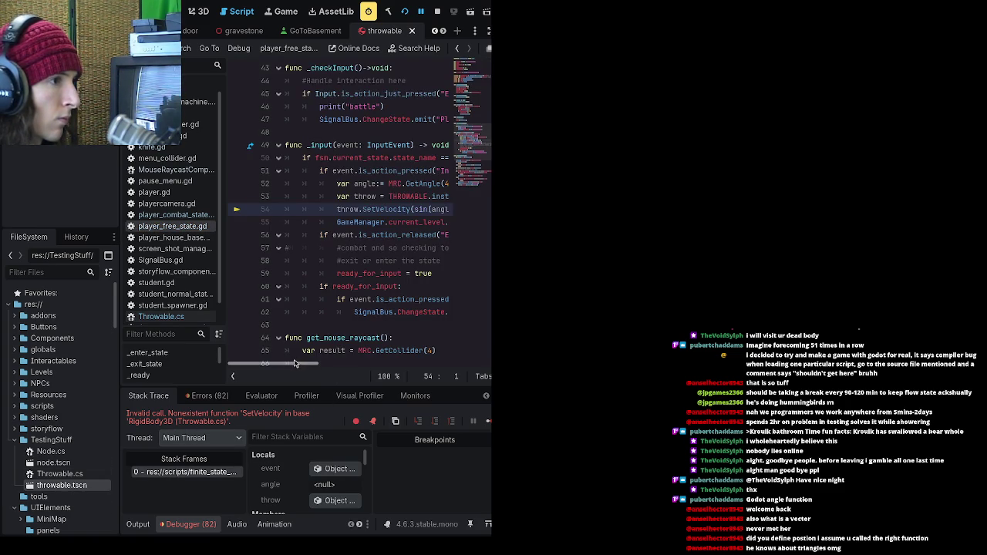
pyautogui.click(410, 210)
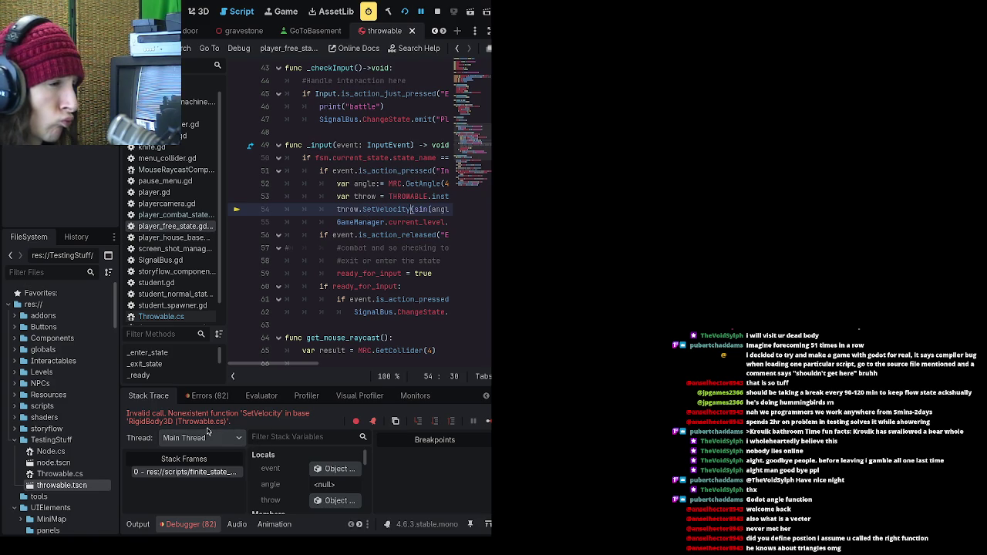
pyautogui.moveTo(283, 364)
pyautogui.mouseDown()
pyautogui.moveTo(316, 365)
pyautogui.moveTo(294, 366)
pyautogui.mouseUp()
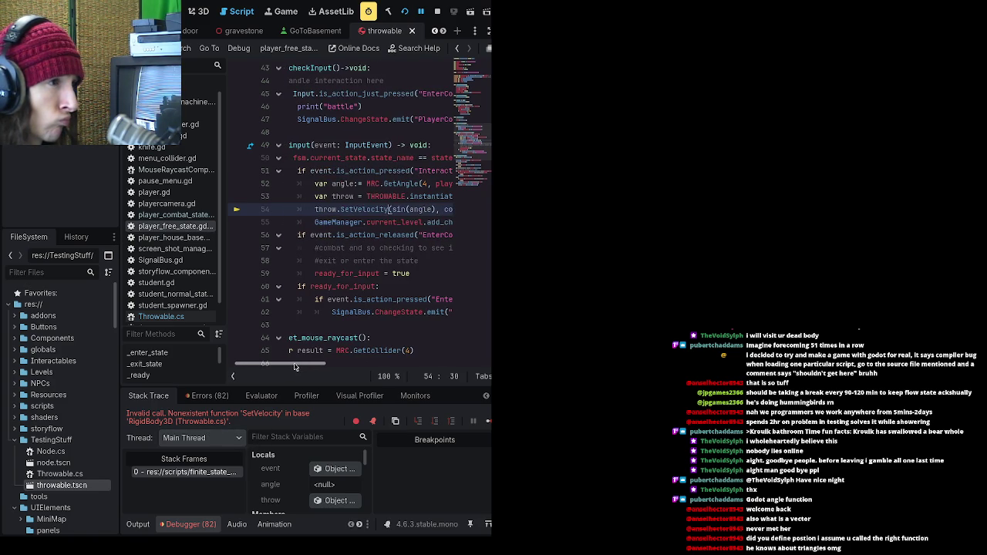
pyautogui.press('F5')
pyautogui.click(436, 9)
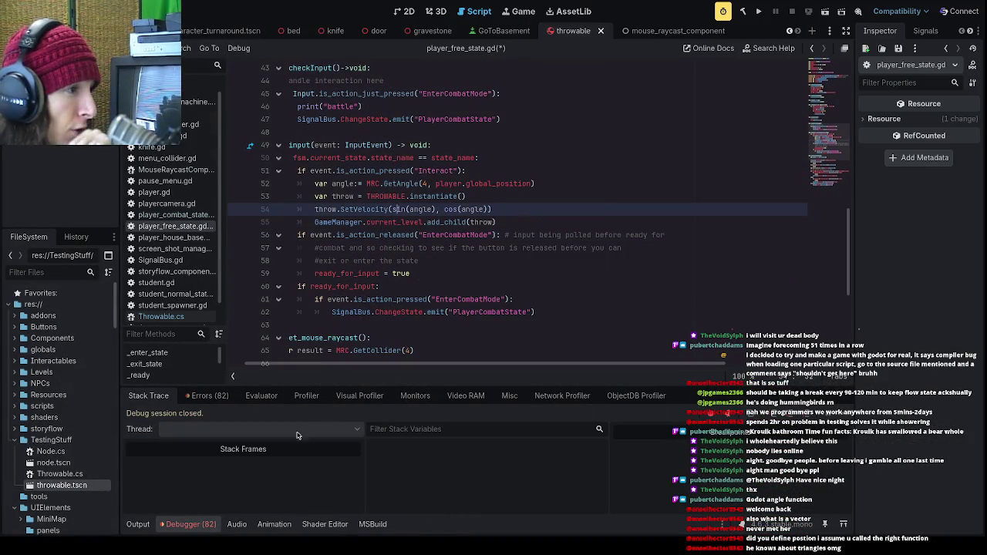
# - Check SetVelocity's LinearVelocity line, return to player_free_state.gd, and rebuild and launch the game
pyautogui.keyDown('ctrl'); pyautogui.click(366, 209); pyautogui.keyUp('ctrl')
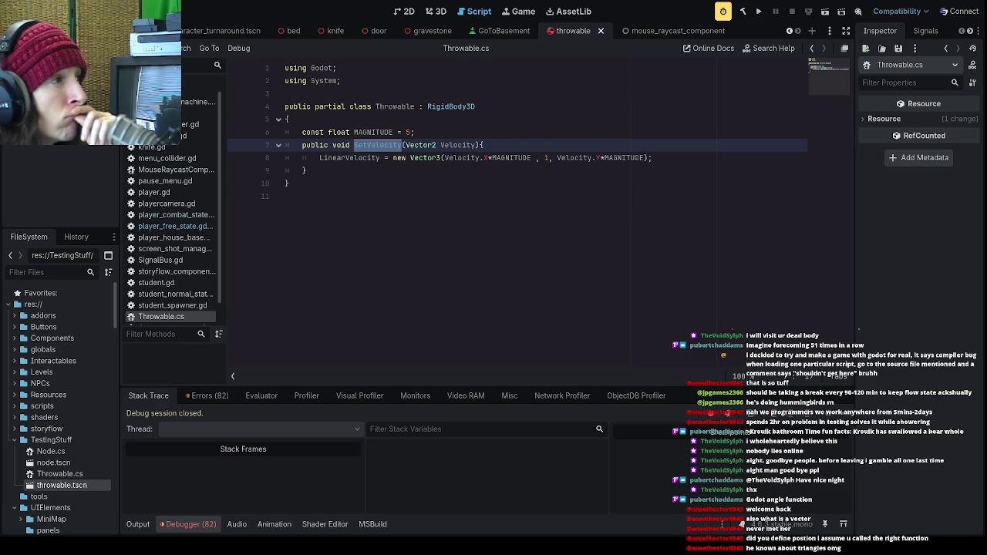
pyautogui.click(358, 164)
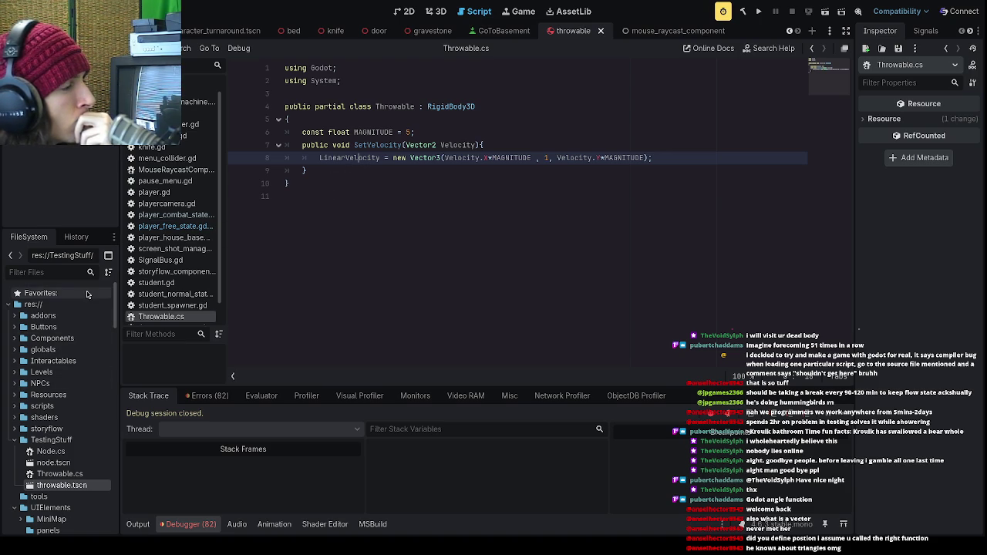
pyautogui.click(176, 226)
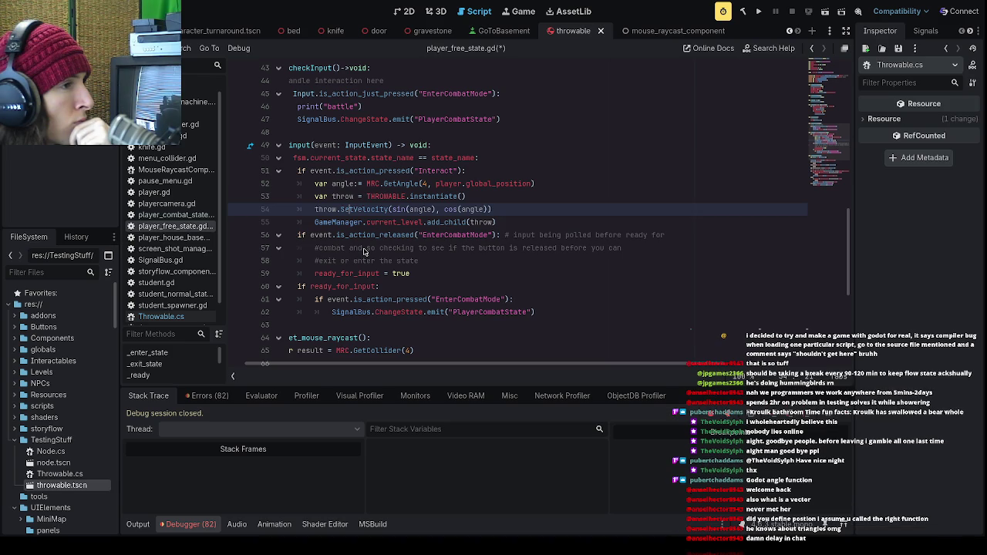
pyautogui.click(760, 10)
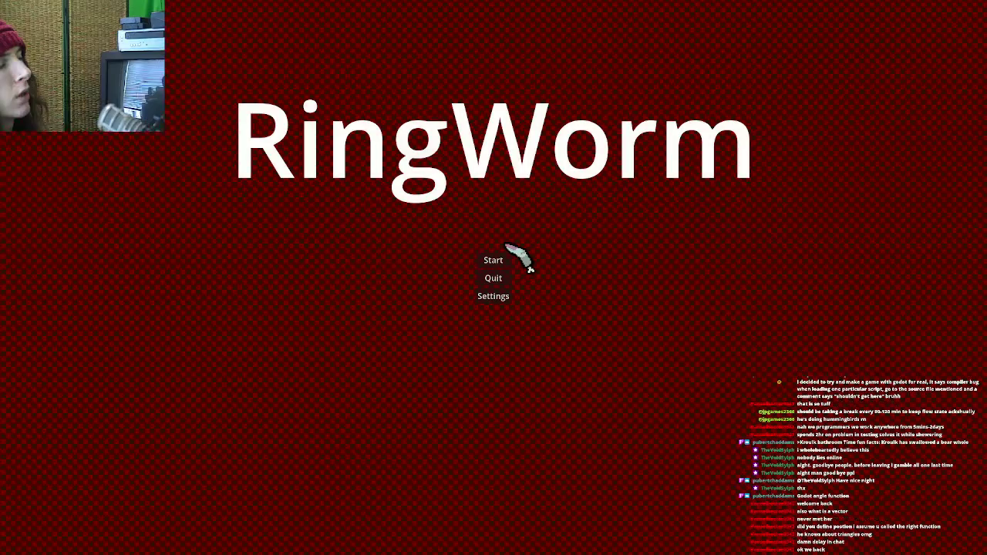
# - Start the game and click through the intro screen and dialogue to reach gameplay
pyautogui.click(515, 257)
pyautogui.click(527, 383)
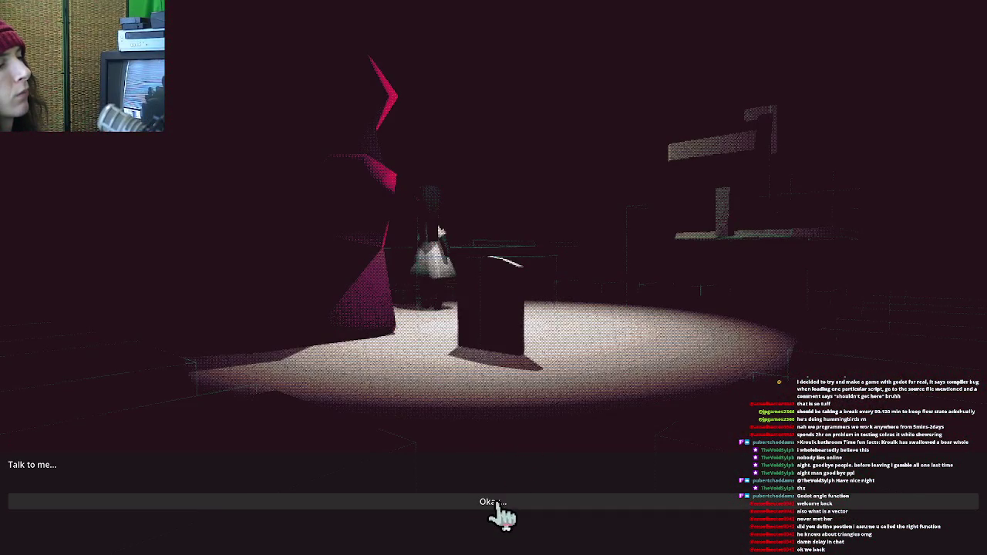
pyautogui.click(442, 503)
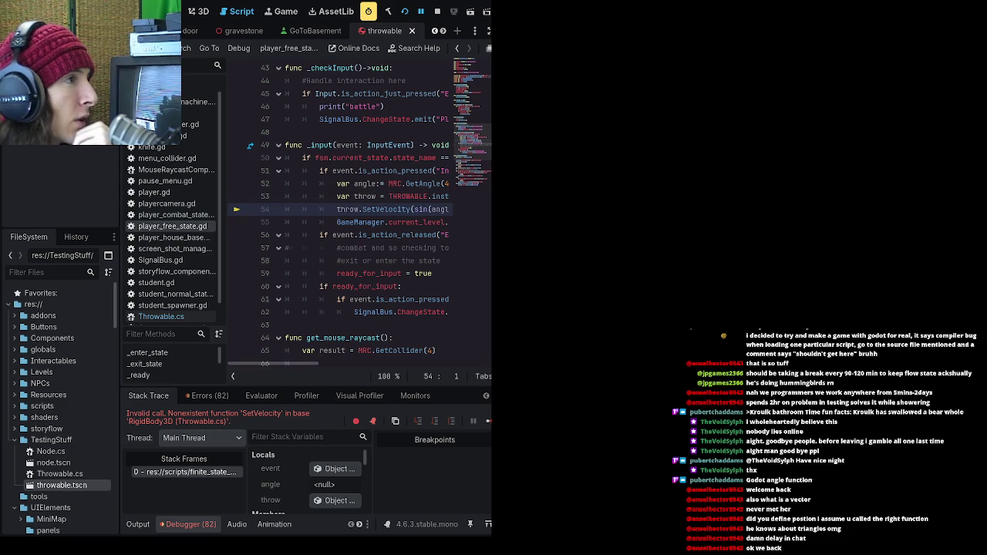
# - Inspect SetVelocity in Throwable.cs after the error, then stop the running game
pyautogui.click(161, 316)
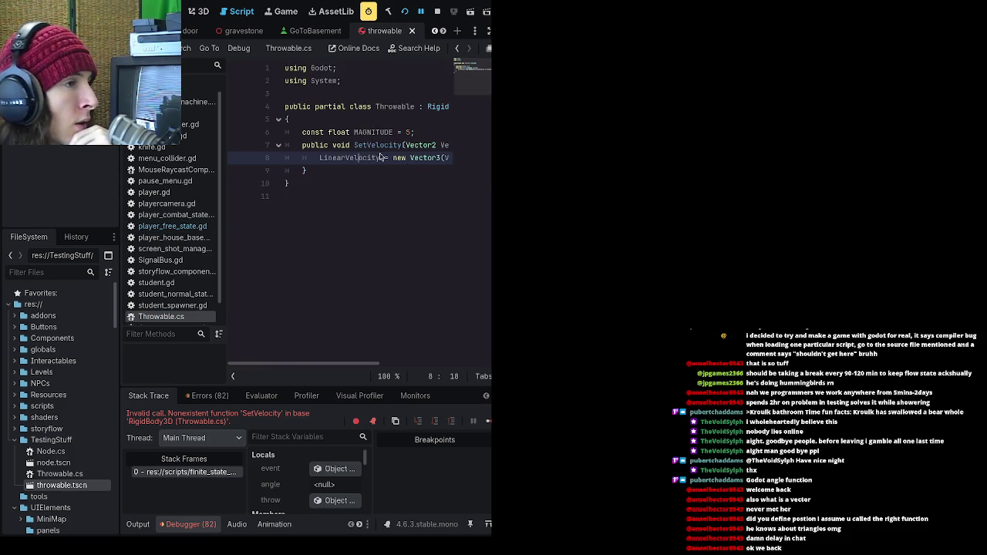
pyautogui.click(399, 175)
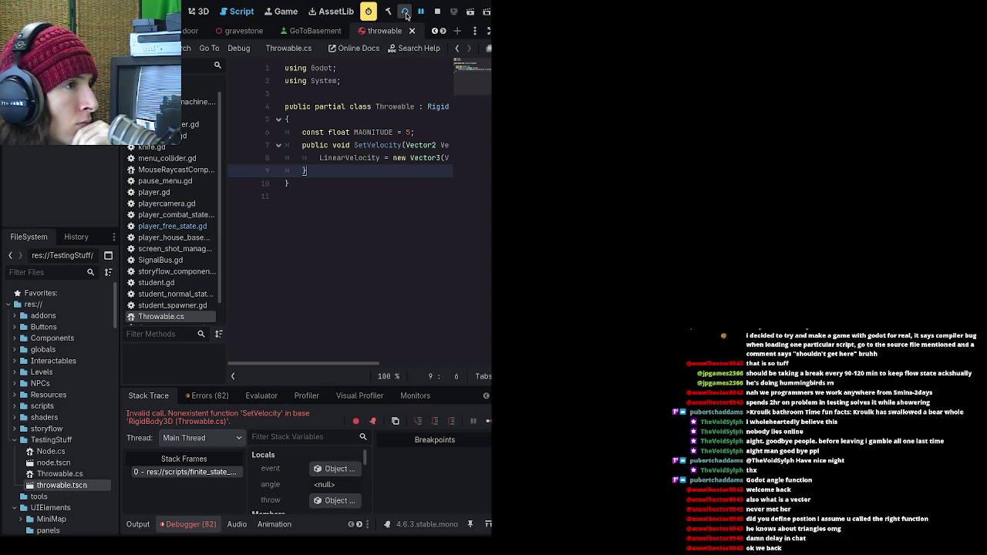
pyautogui.click(438, 11)
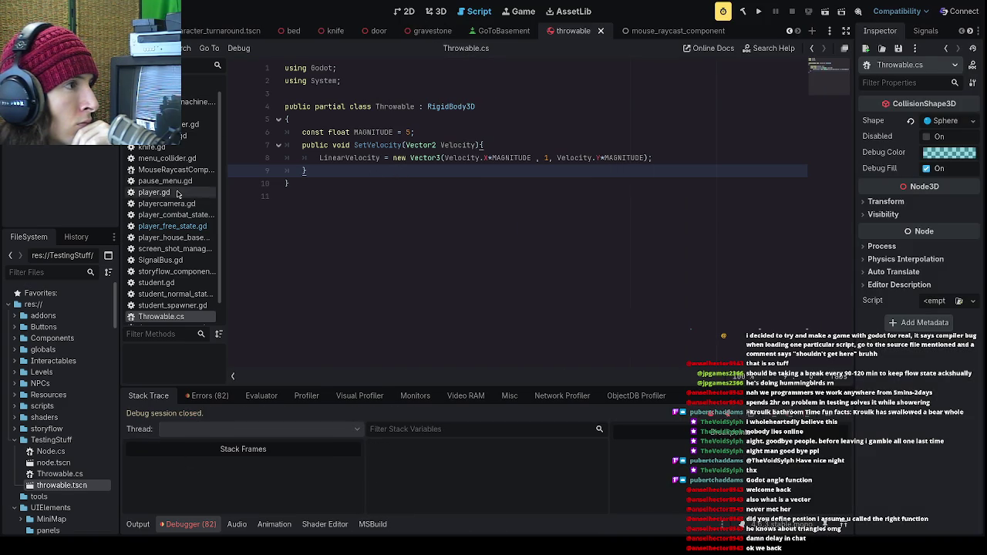
# - Switch back to the player free-state script
pyautogui.click(173, 215)
pyautogui.click(173, 226)
pyautogui.click(176, 216)
pyautogui.click(175, 226)
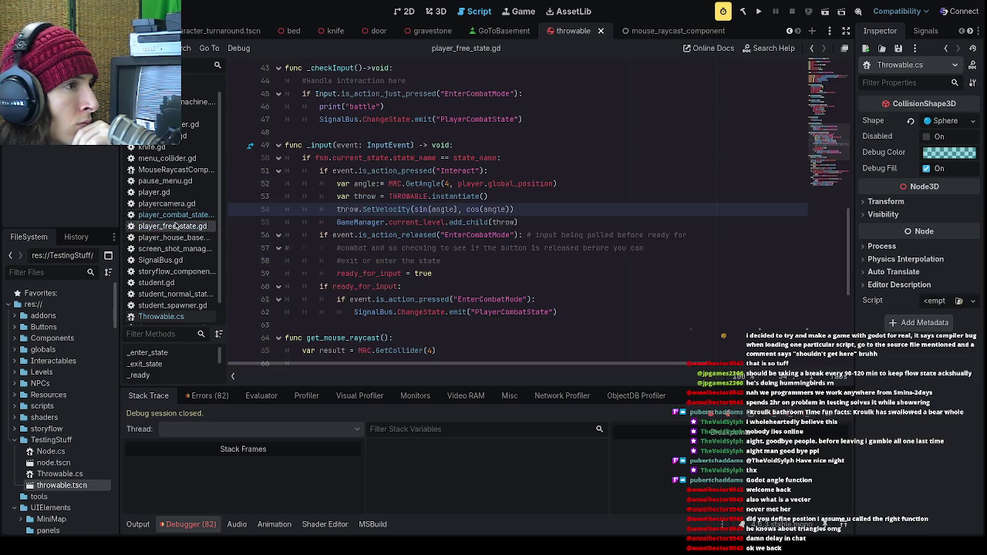
pyautogui.click(431, 247)
# - Change line 54 to throw.LinearVelocity = Vector3(sin(angle), small Y, cos(angle)), save and relaunch
pyautogui.doubleClick(366, 210)
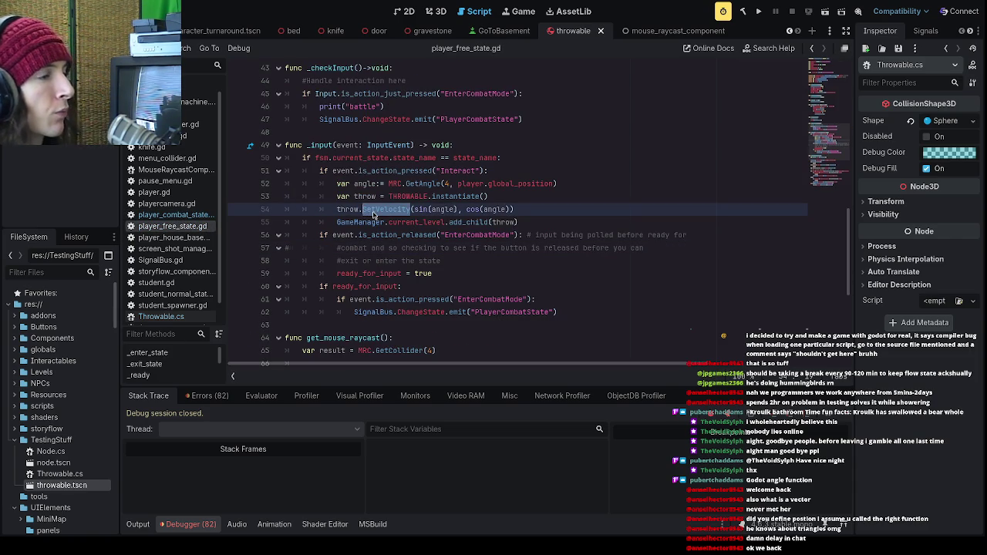
pyautogui.write('LinearVelocity')
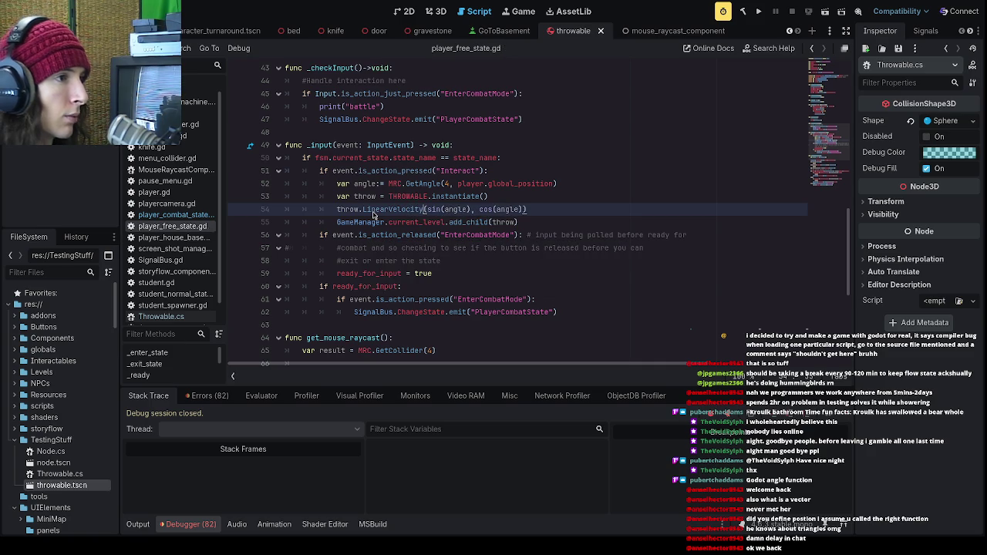
pyautogui.write(' =')
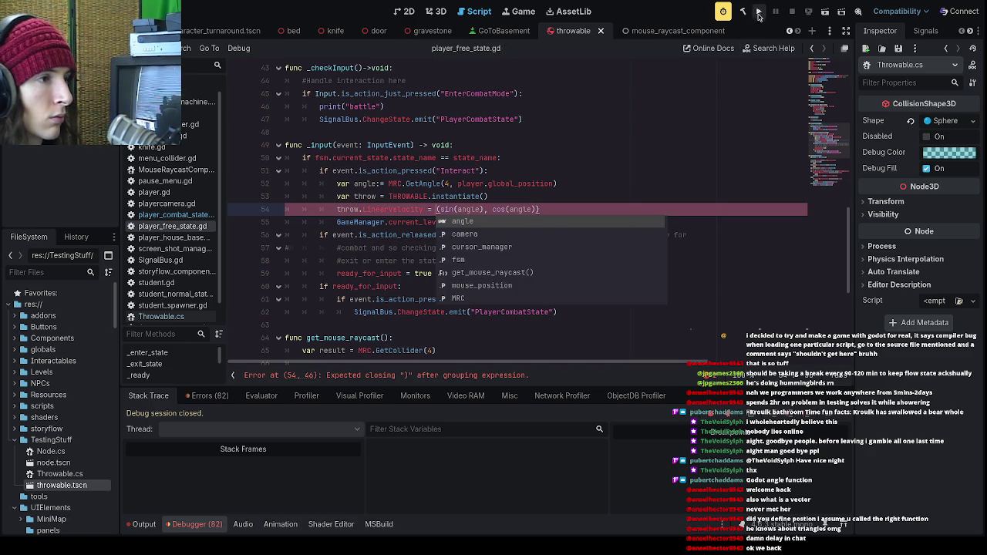
pyautogui.click(549, 211)
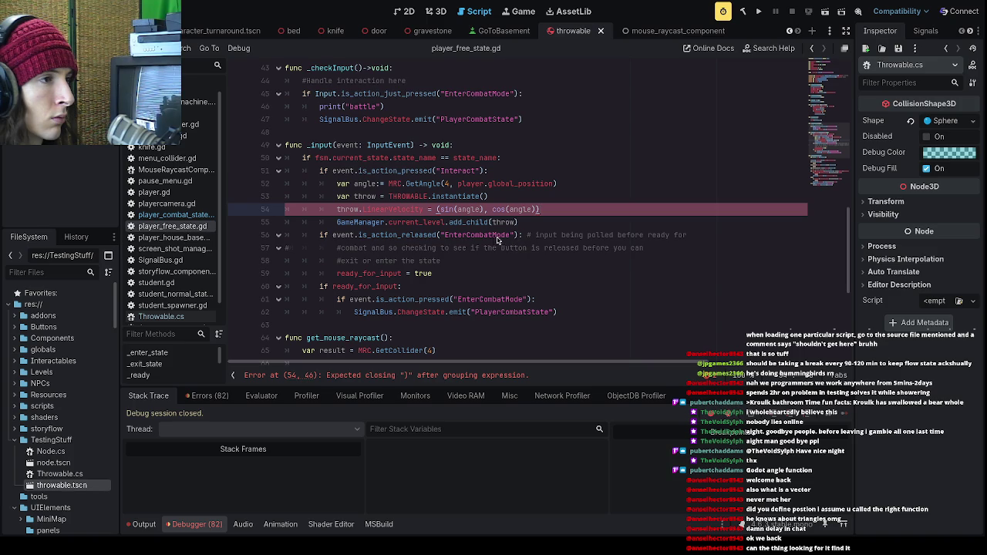
pyautogui.click(488, 210)
pyautogui.click(436, 210)
pyautogui.write('Vector3')
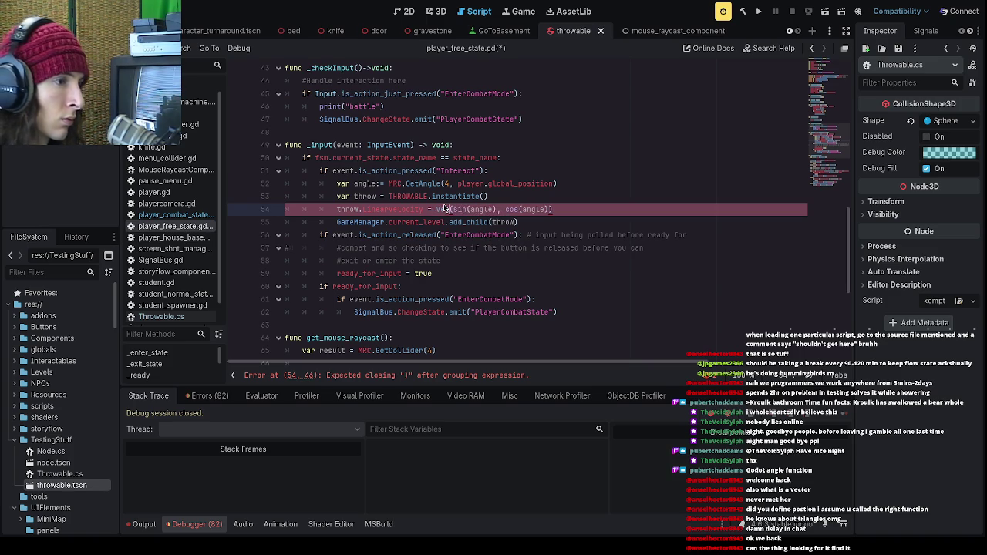
pyautogui.click(519, 210)
pyautogui.write('0,')
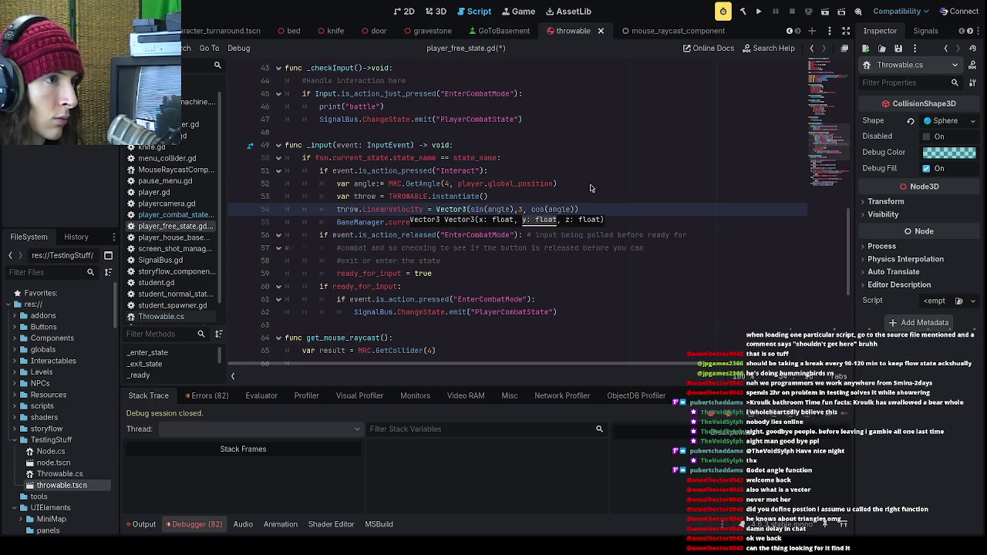
pyautogui.hotkey('ctrl', 's')
pyautogui.press('F5')
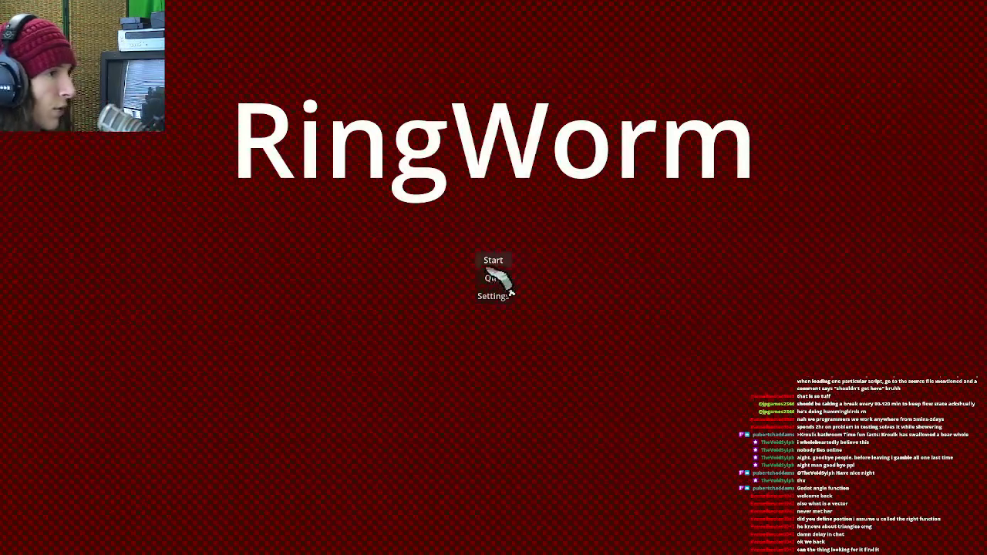
# - Click through the title and dialogue, stop the failing run, and undo the LinearVelocity edit
pyautogui.click(493, 263)
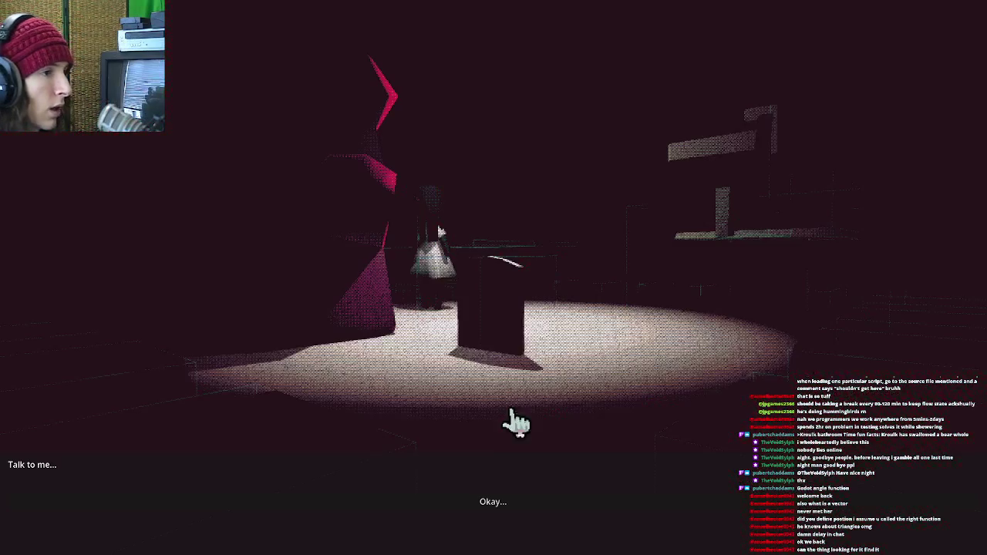
pyautogui.click(502, 509)
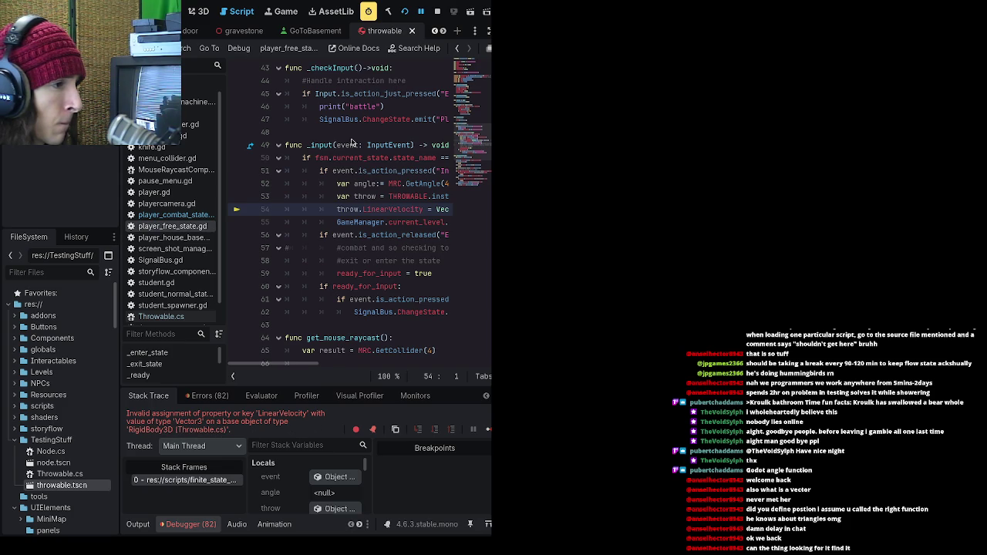
pyautogui.click(437, 10)
pyautogui.click(488, 273)
pyautogui.hotkey('ctrl', 'z')
pyautogui.hotkey('ctrl', 'z')
pyautogui.hotkey('ctrl', 'z')
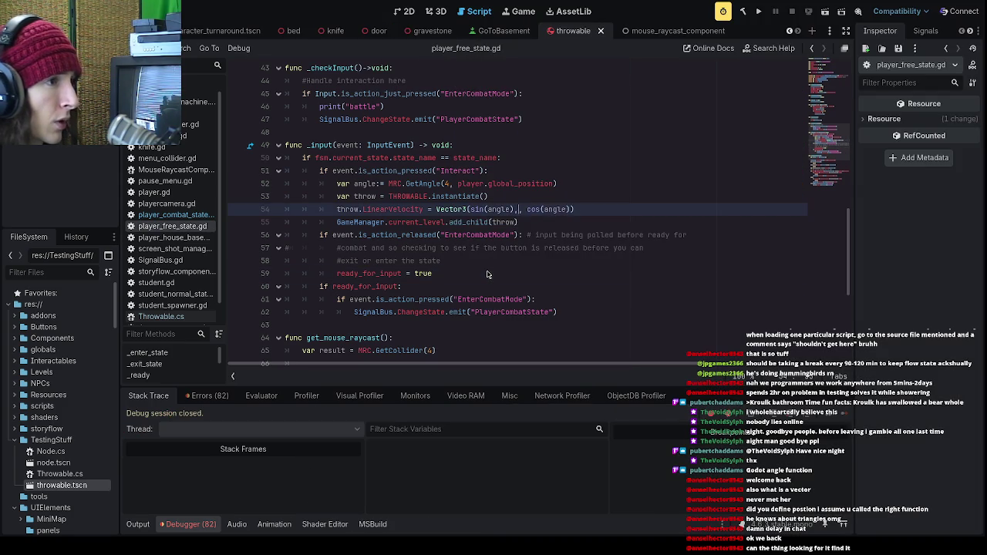
# - Restore the SetVelocity call, move the add_child line above it, and rerun
pyautogui.hotkey('ctrl', 'z')
pyautogui.moveTo(389, 195)
pyautogui.mouseDown()
pyautogui.moveTo(430, 197)
pyautogui.moveTo(359, 217)
pyautogui.mouseUp()
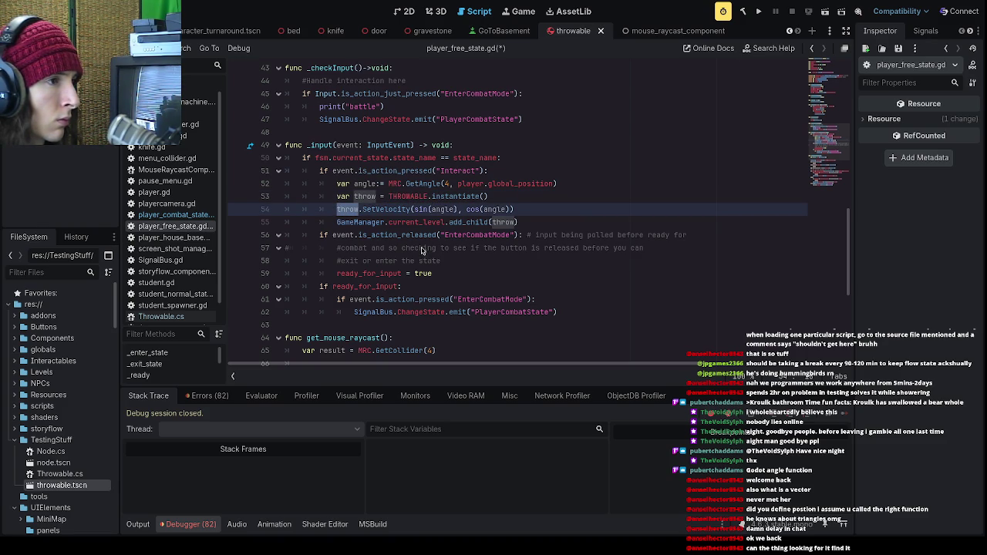
pyautogui.click(421, 251)
pyautogui.moveTo(521, 223); pyautogui.dragTo(339, 224)
pyautogui.hotkey('ctrl', 'x')
pyautogui.click(499, 197)
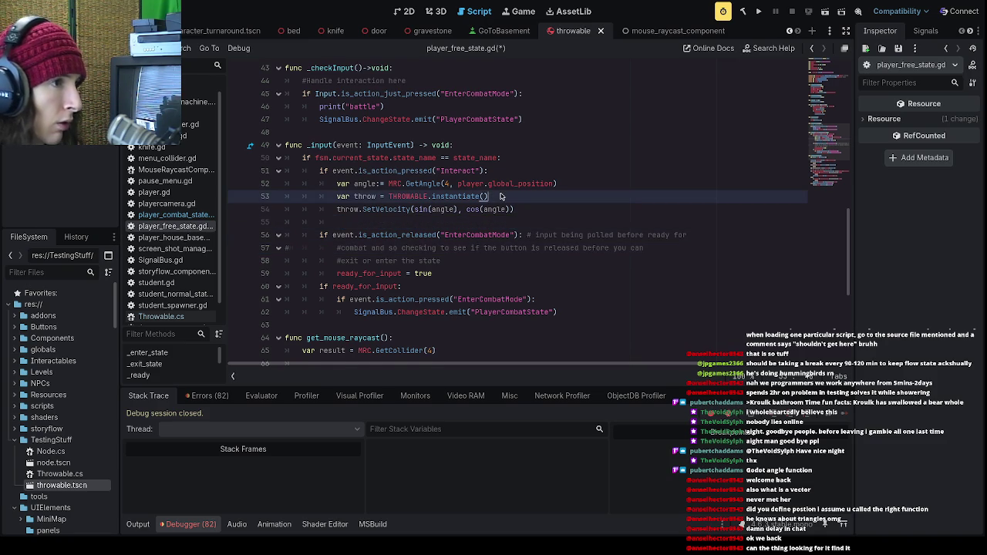
pyautogui.press('Return')
pyautogui.hotkey('ctrl', 'v')
pyautogui.press('F5')
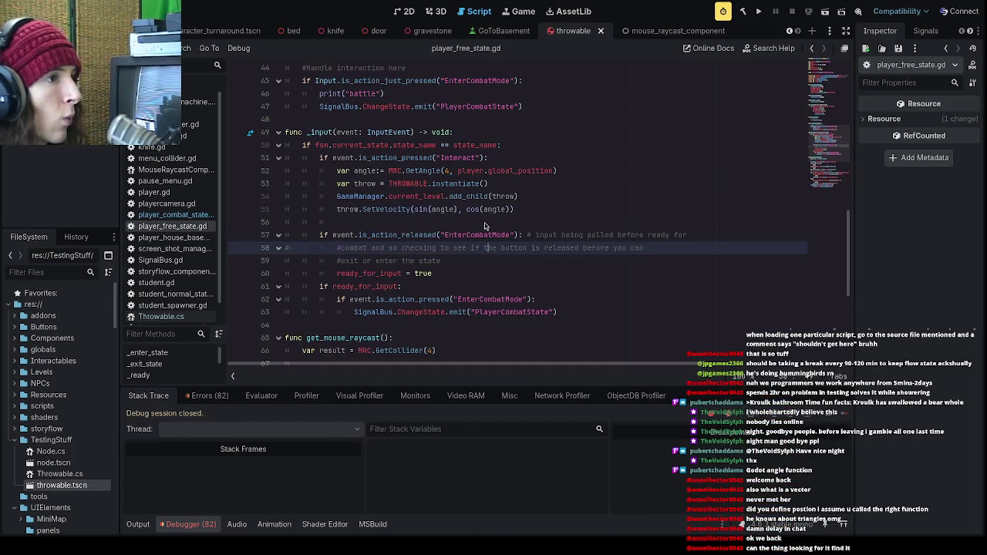
# - Move add_child back below SetVelocity, then jump to SetVelocity's definition in Throwable.cs
pyautogui.click(484, 222)
pyautogui.press('BackSpace')
pyautogui.press('Up')
pyautogui.hotkey('alt', 'Down')
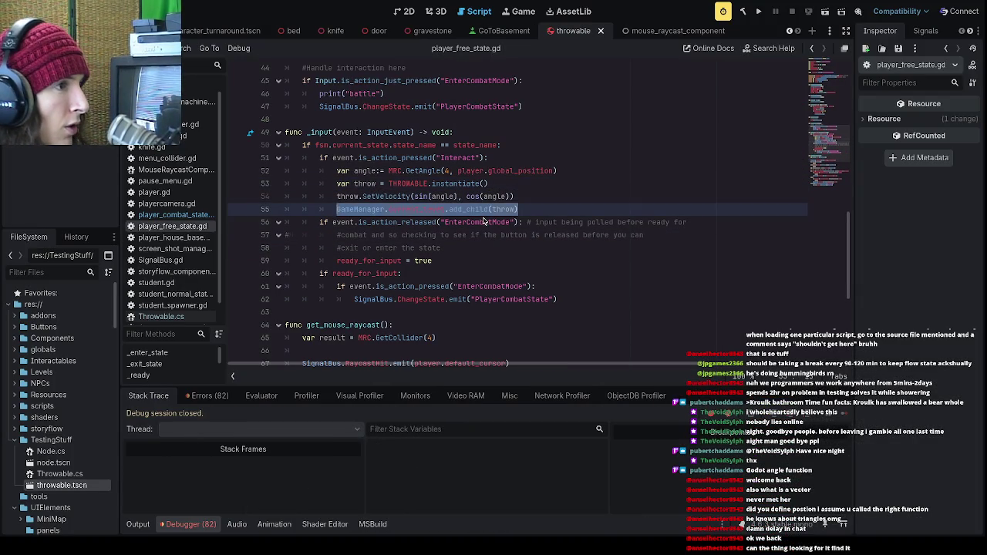
pyautogui.click(533, 216)
pyautogui.press('Return')
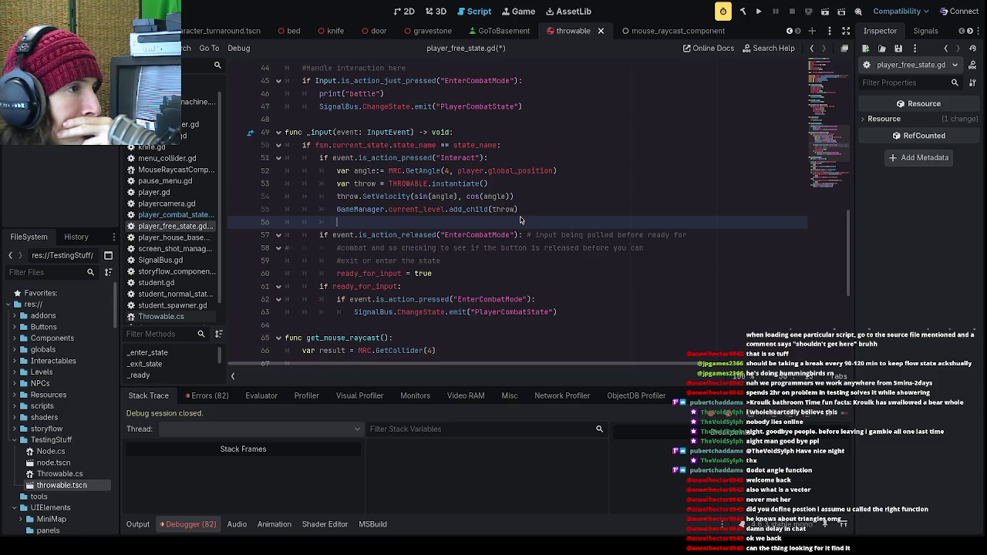
pyautogui.doubleClick(364, 199)
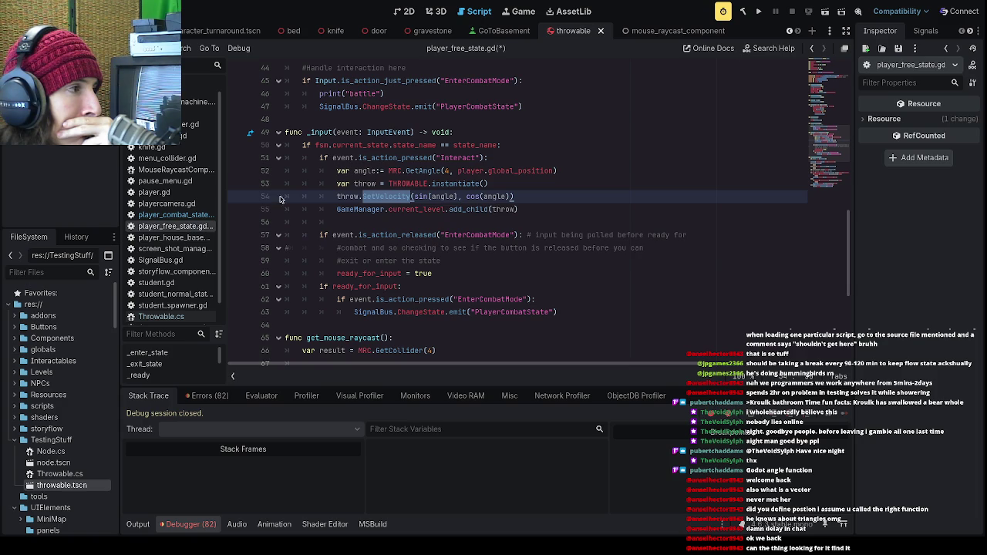
pyautogui.keyDown('ctrl'); pyautogui.click(386, 196); pyautogui.keyUp('ctrl')
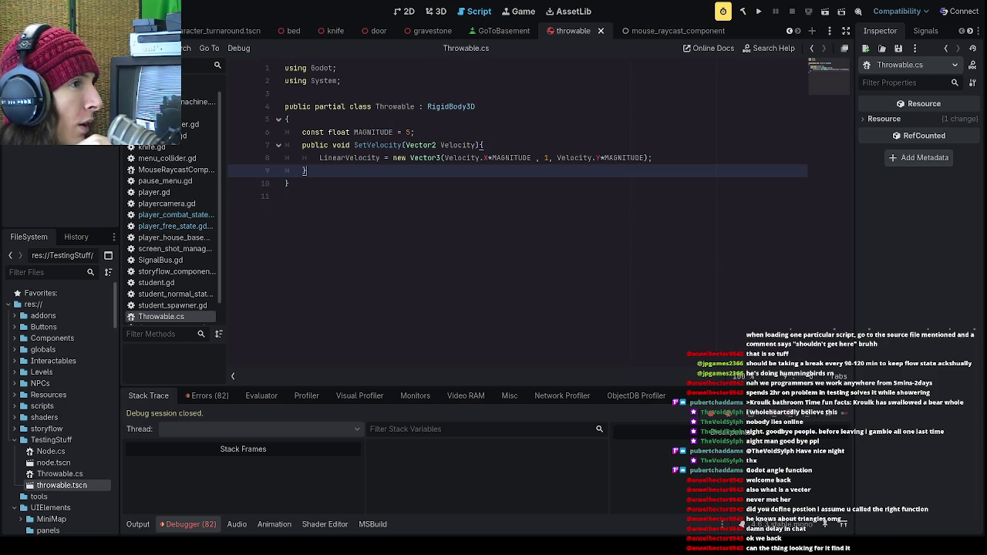
# - Check SetVelocity's Vector2 parameter, then pass Vector2(sin(angle), cos(angle)) on line 54 and run
pyautogui.click(402, 145)
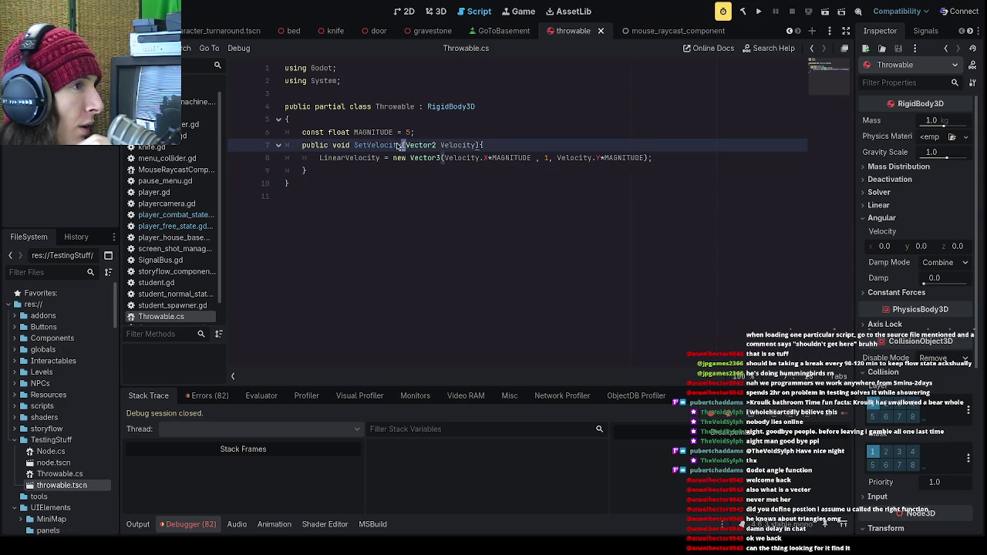
pyautogui.click(441, 158)
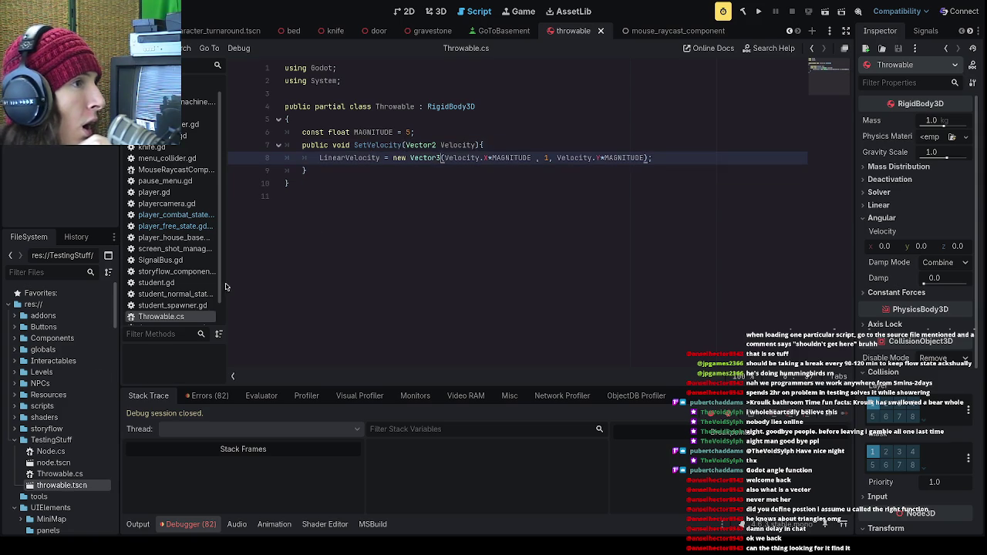
pyautogui.click(178, 225)
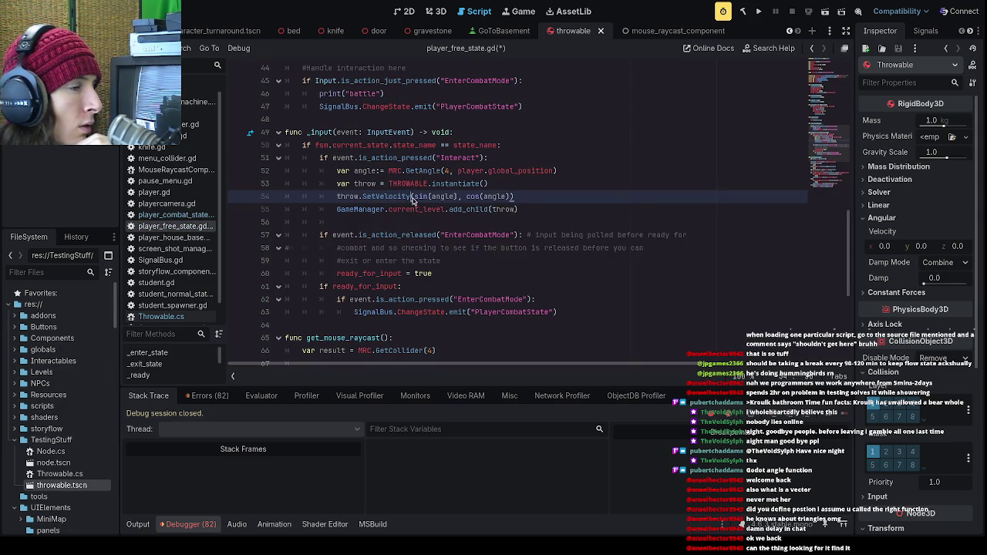
pyautogui.write('Vector2(')
pyautogui.click(573, 196)
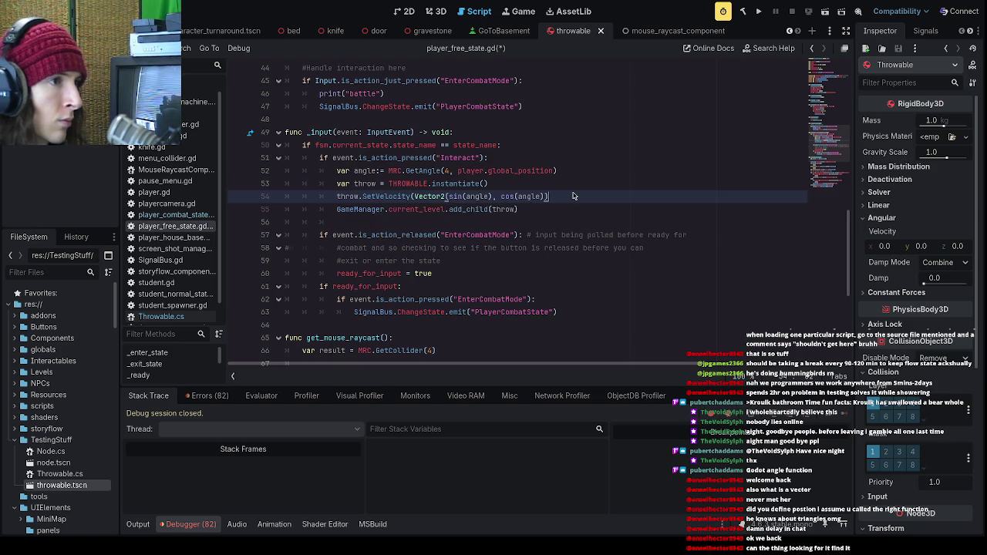
pyautogui.write(')')
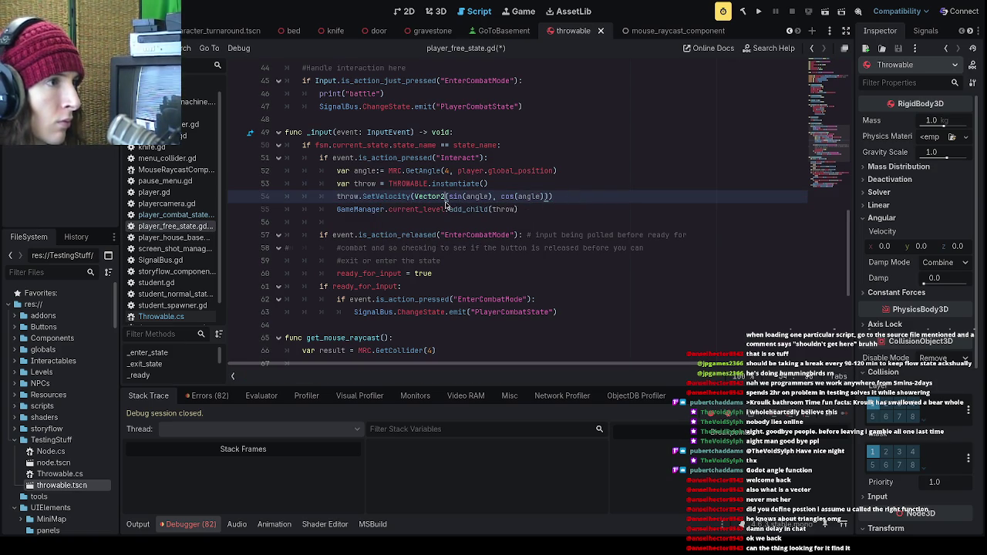
pyautogui.click(759, 12)
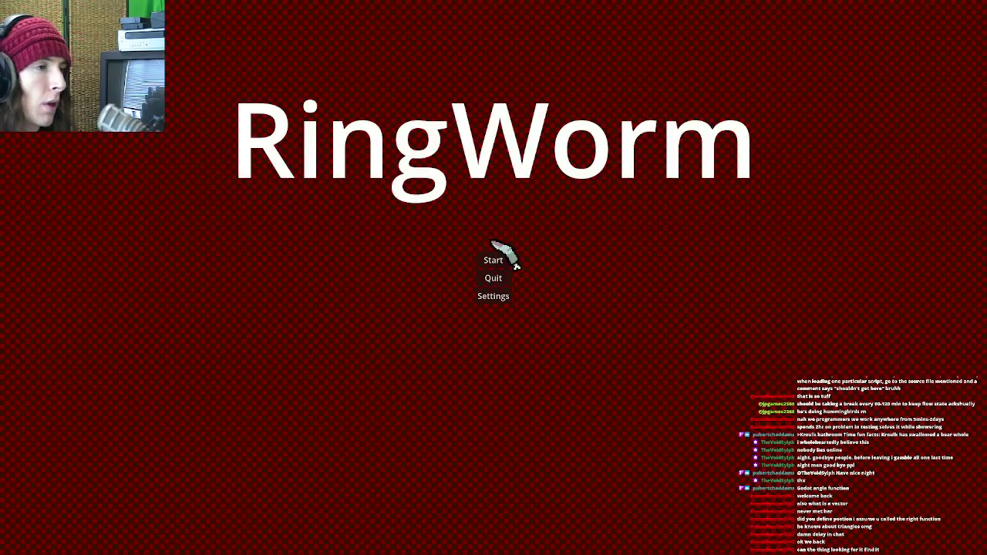
# - Play past the title and dialogue, stop the game with F8, and review the Errors tab
pyautogui.click(500, 260)
pyautogui.click(525, 502)
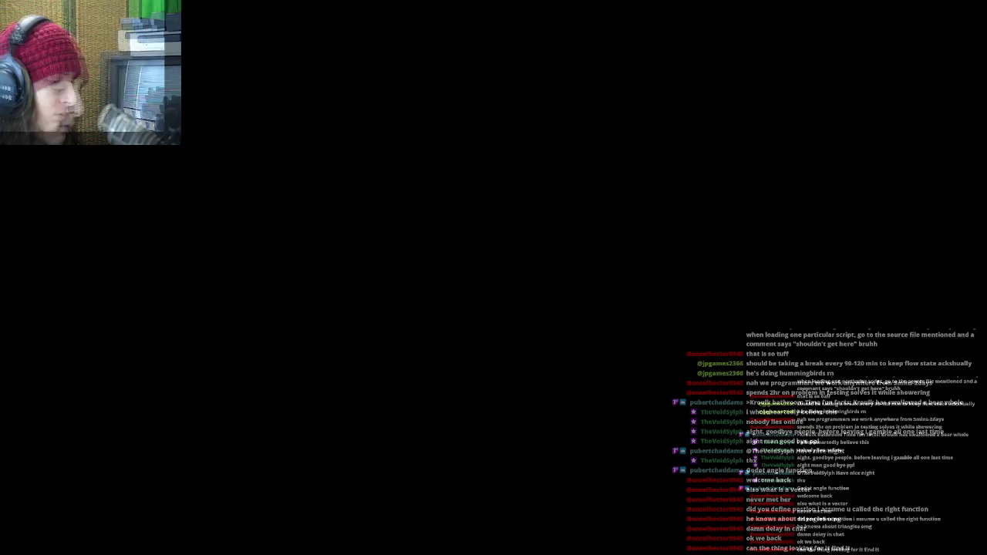
pyautogui.press('F8')
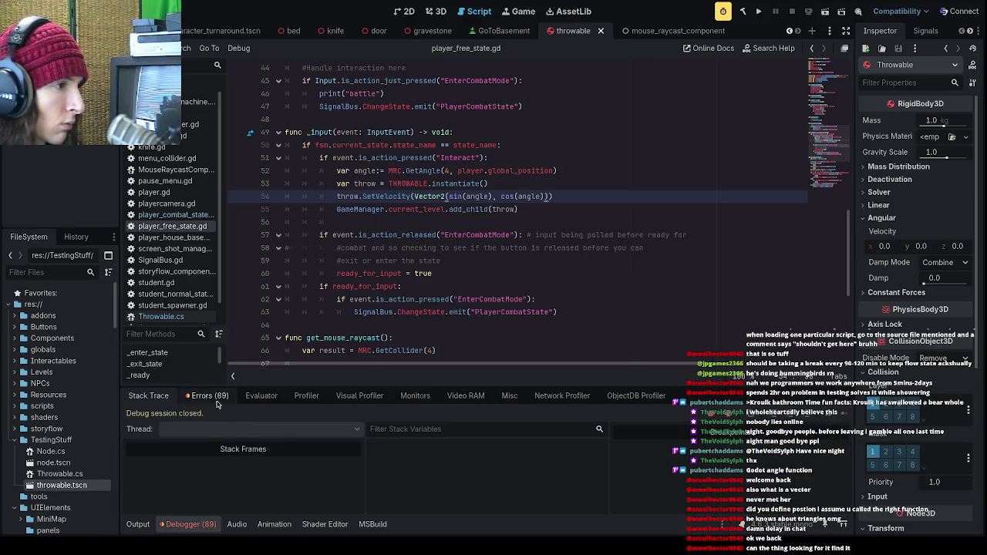
pyautogui.click(210, 395)
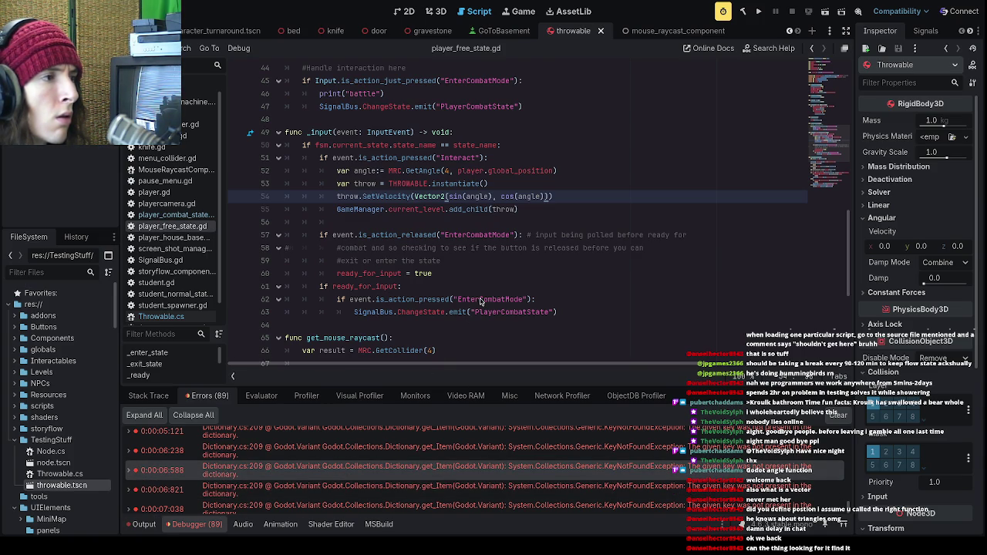
pyautogui.scroll(3, 466, 498)
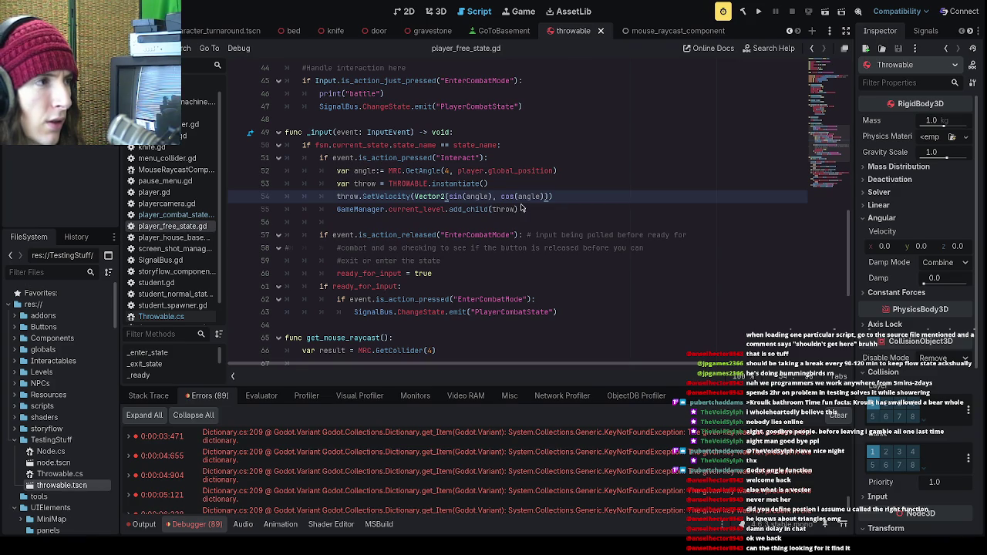
# - Retype 'Interact' on line 51 from autocomplete and run the project again
pyautogui.click(486, 161)
pyautogui.moveTo(488, 158); pyautogui.dragTo(438, 160)
pyautogui.click(489, 169)
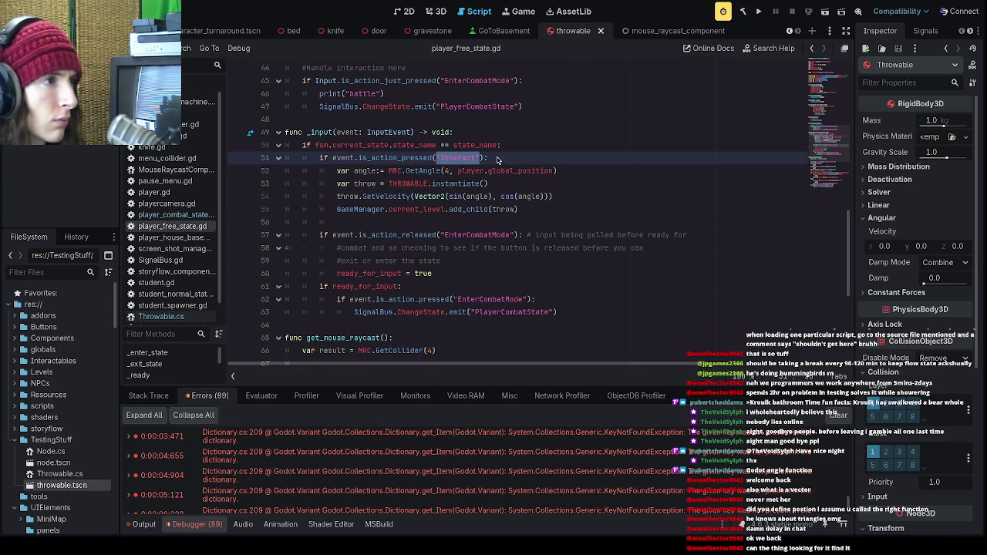
pyautogui.press('BackSpace')
pyautogui.write('i')
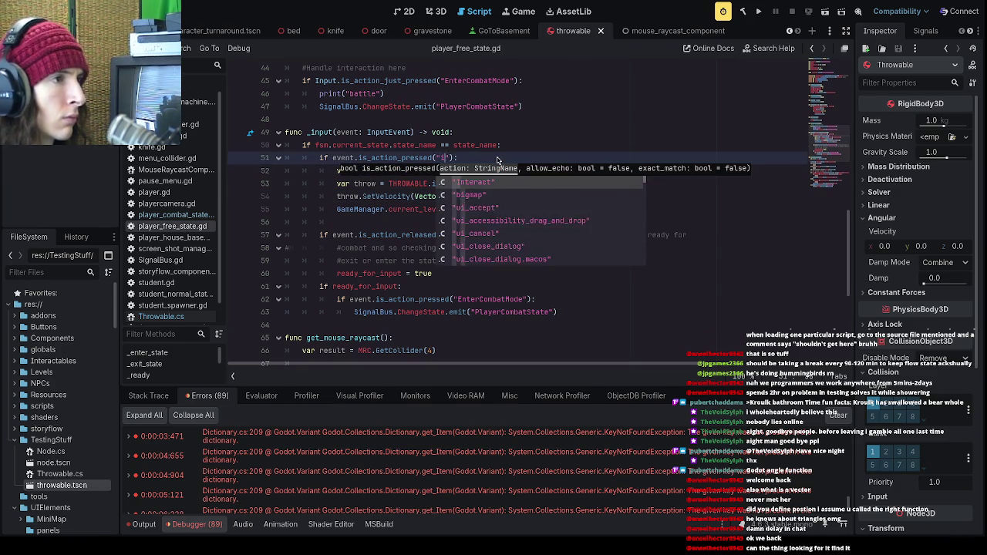
pyautogui.press('Return')
pyautogui.press('End')
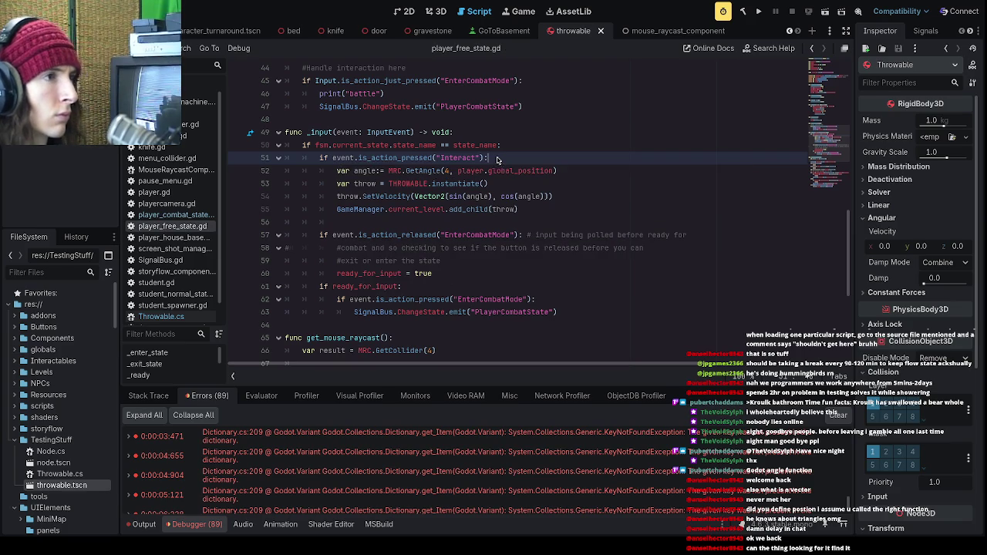
pyautogui.click(556, 147)
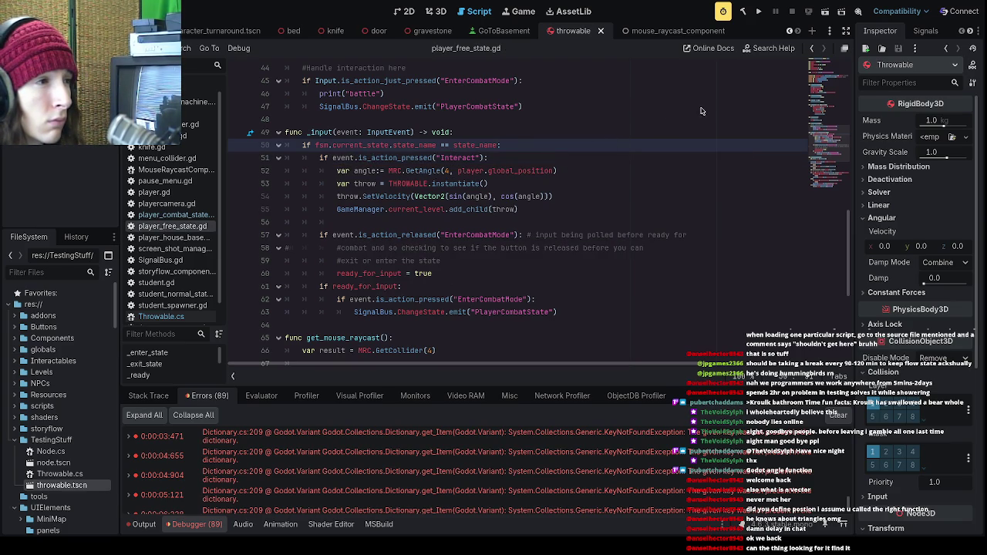
pyautogui.click(760, 13)
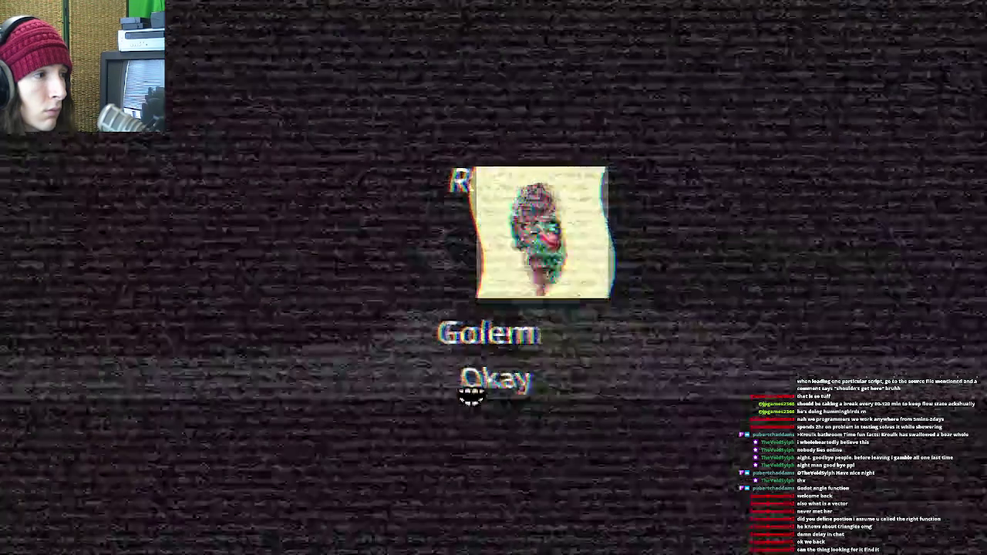
# - Enter the school level, open and close the pause Settings menu, and walk around
pyautogui.click(472, 395)
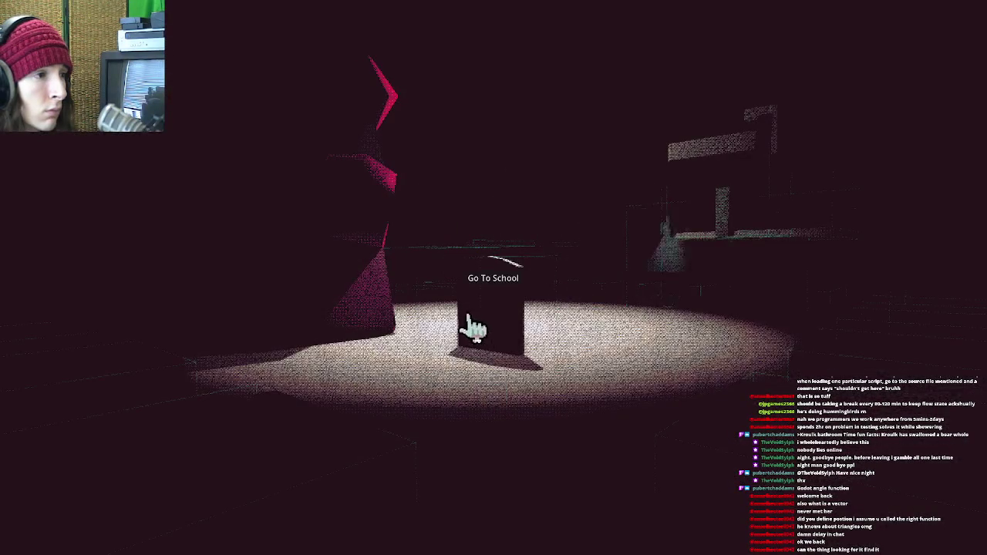
pyautogui.click(483, 286)
pyautogui.press('Escape')
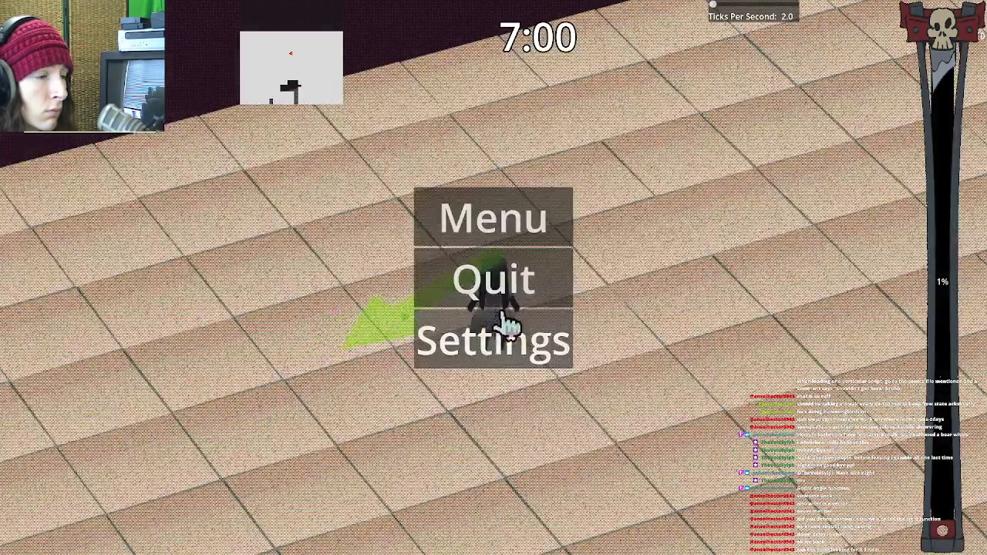
pyautogui.click(505, 347)
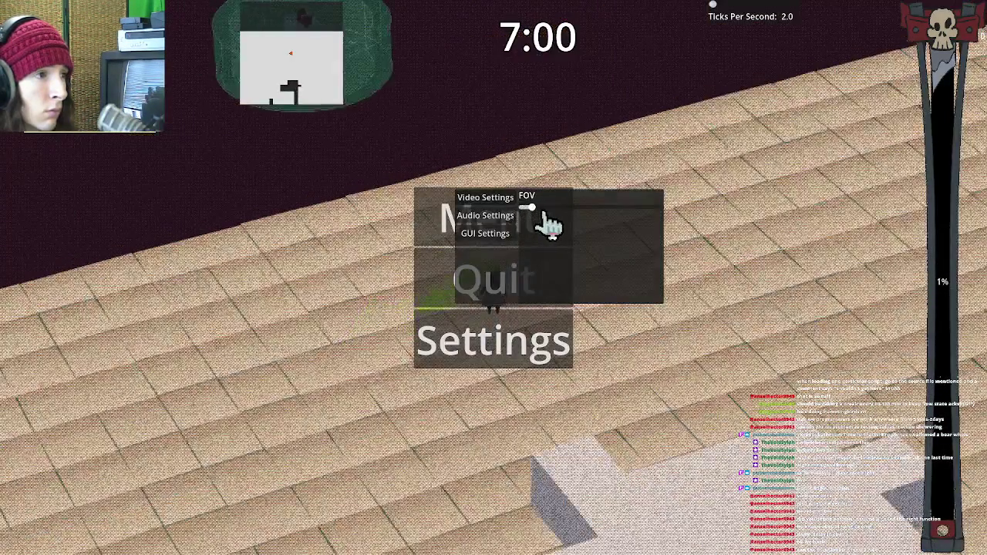
pyautogui.press('Escape')
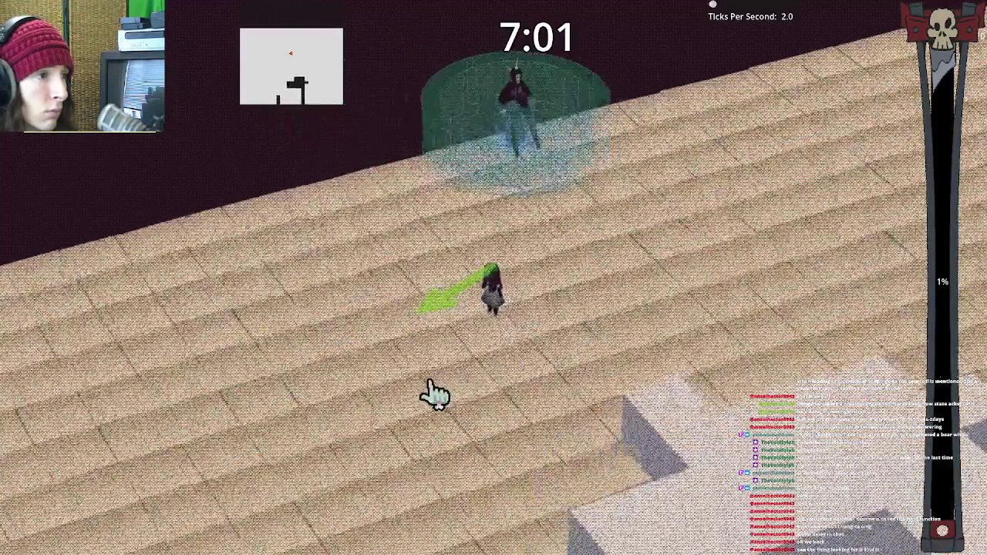
pyautogui.press('m')
pyautogui.press('m')
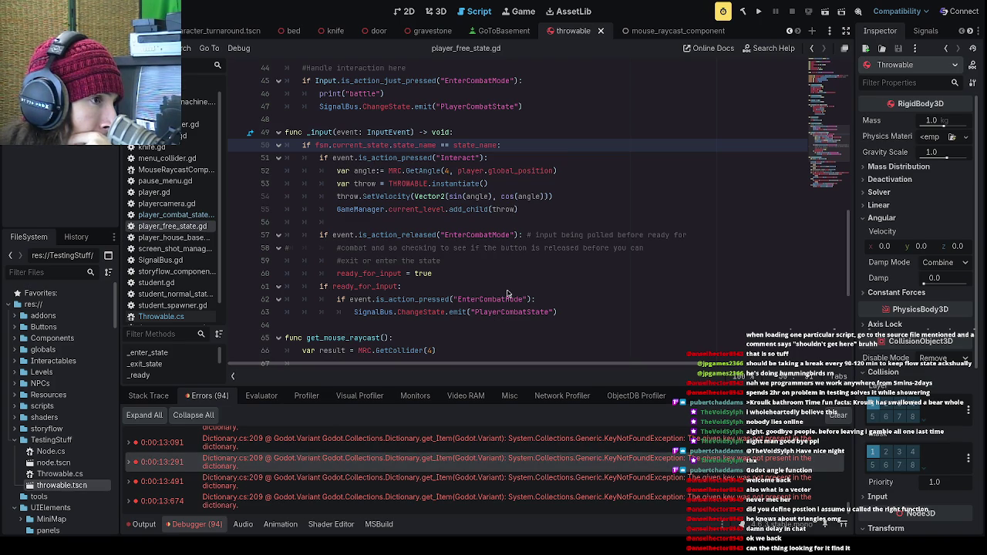
# - Change the MRC.GetAngle mask on line 52 from 4 to 1 and rerun the project
pyautogui.scroll(1, 393, 491)
pyautogui.scroll(5, 393, 492)
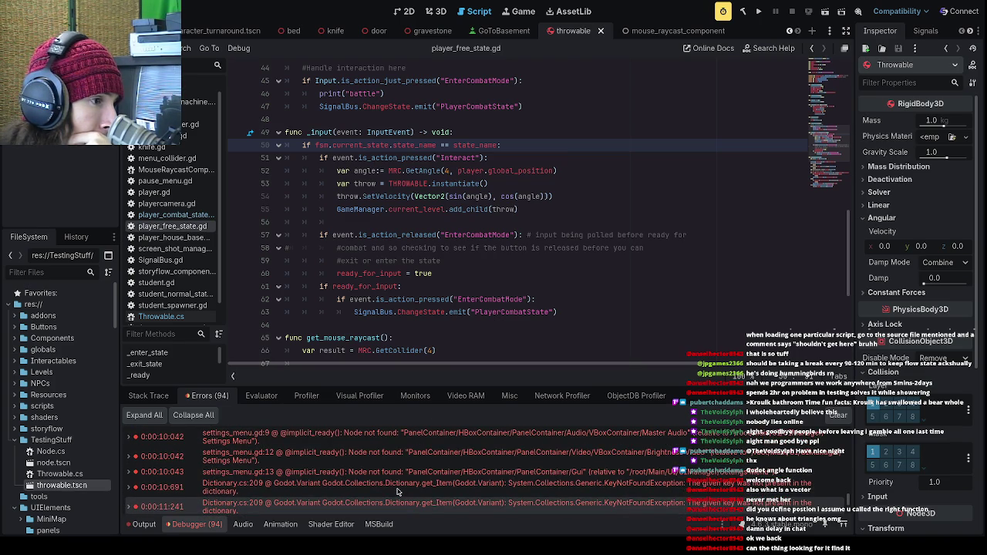
pyautogui.scroll(-3, 397, 491)
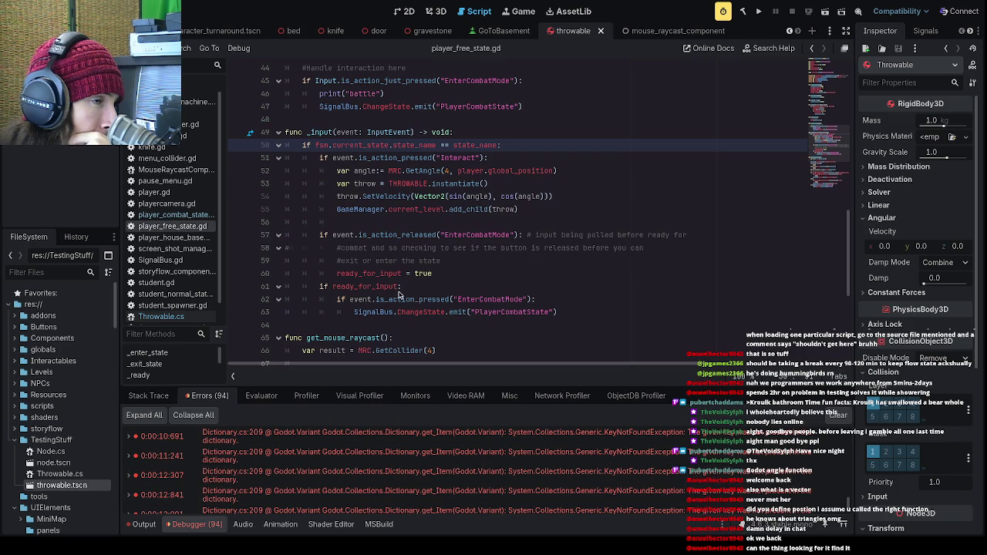
pyautogui.doubleClick(451, 171)
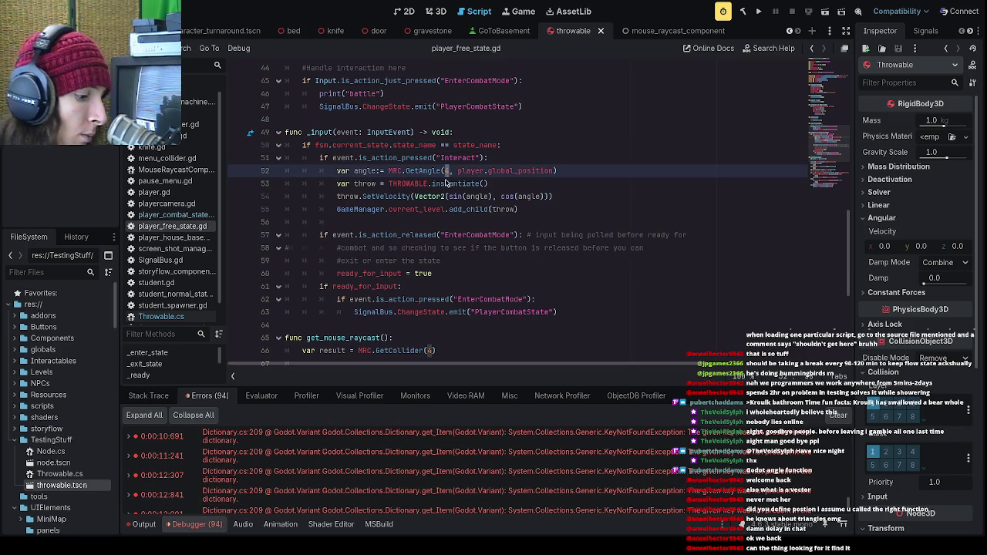
pyautogui.write('0')
pyautogui.press('BackSpace')
pyautogui.write('1')
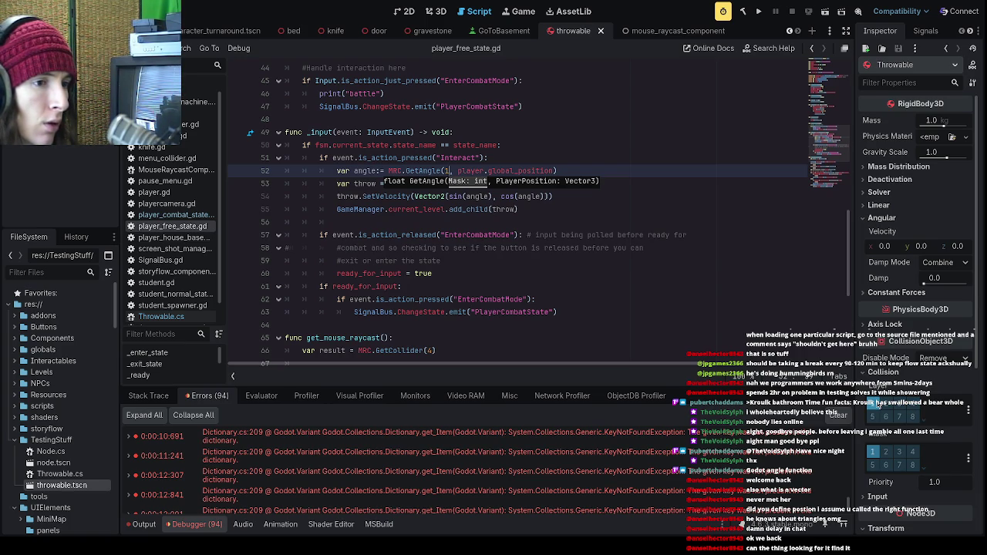
pyautogui.click(759, 12)
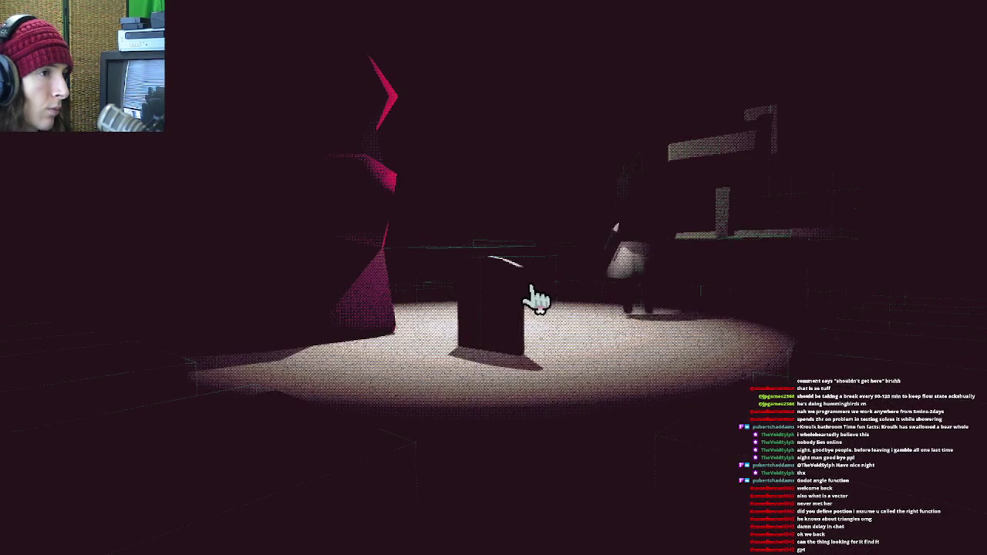
# - Enter the school via the pedestal, walk around with W until 'Here Lies' appears, then return
pyautogui.click(528, 286)
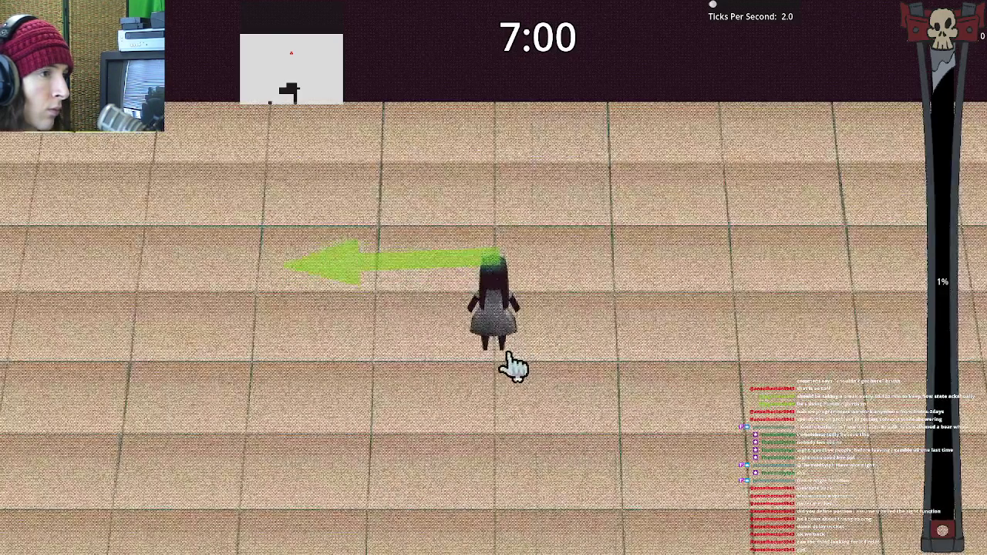
pyautogui.press('w')
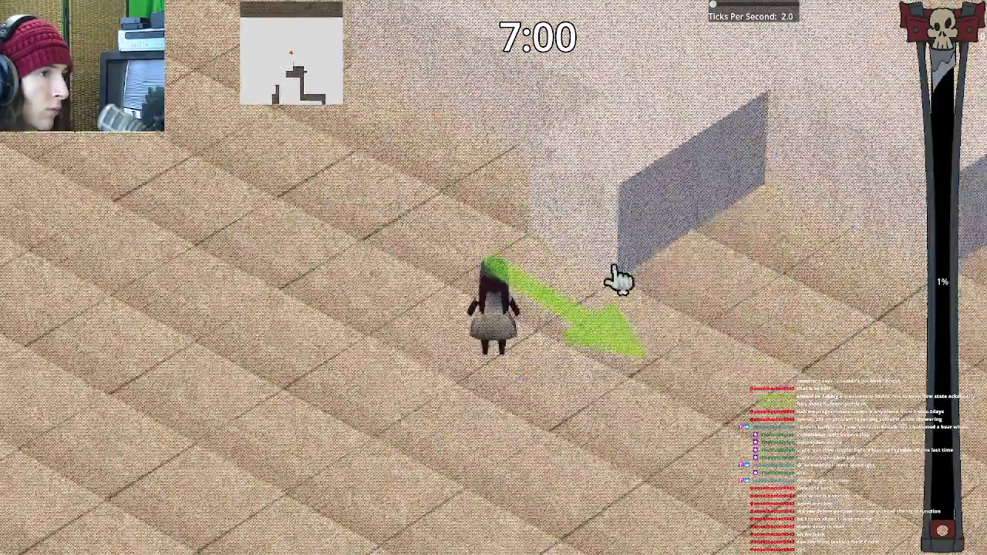
pyautogui.press('w')
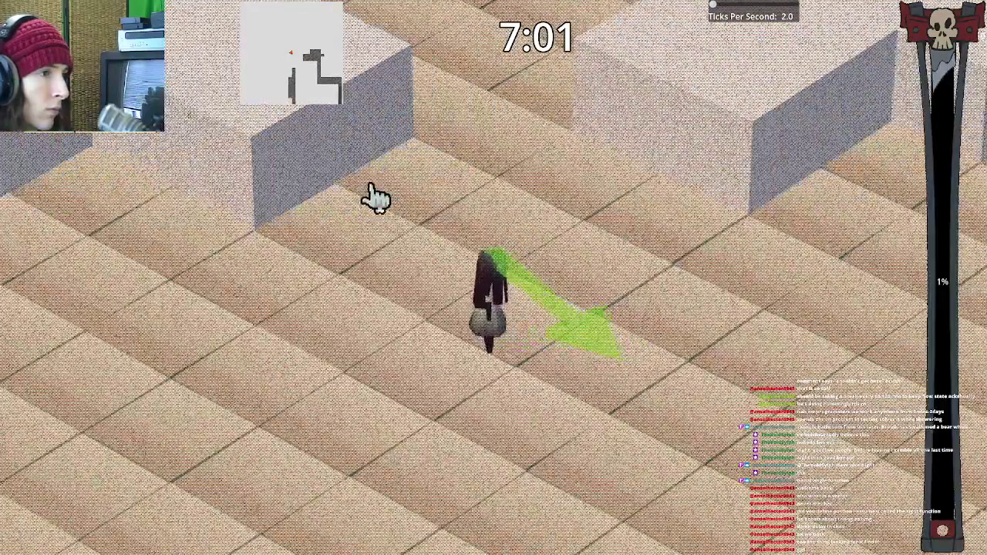
pyautogui.press('w')
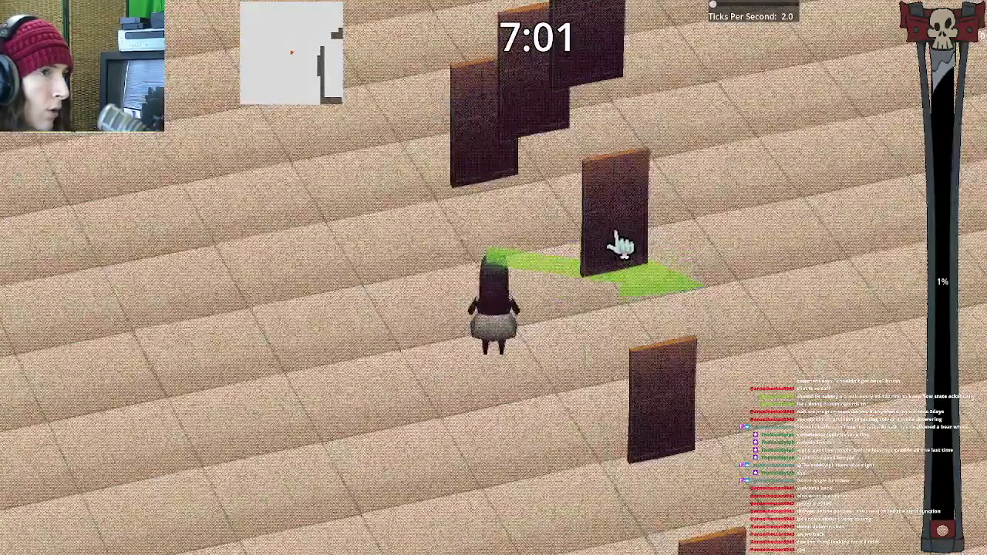
pyautogui.press('w')
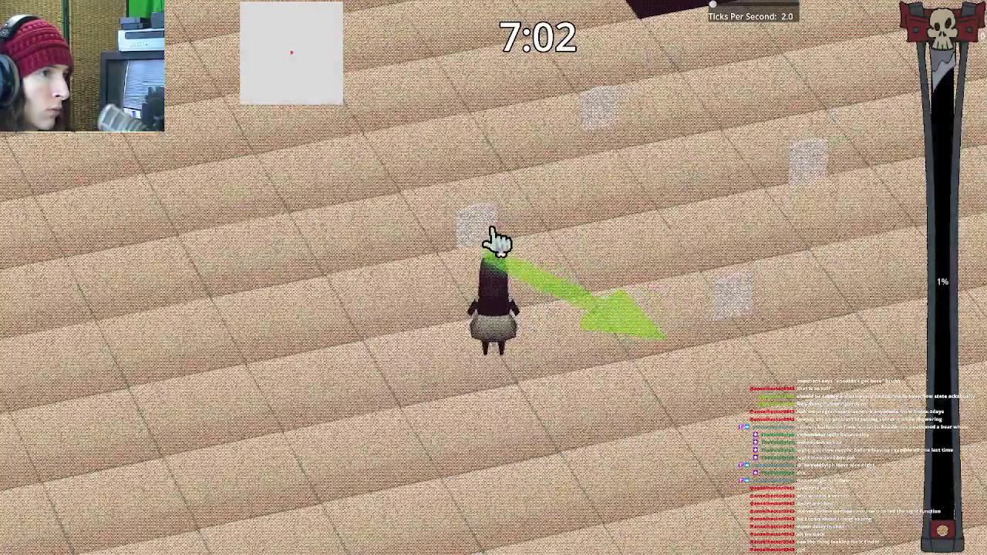
pyautogui.press('w')
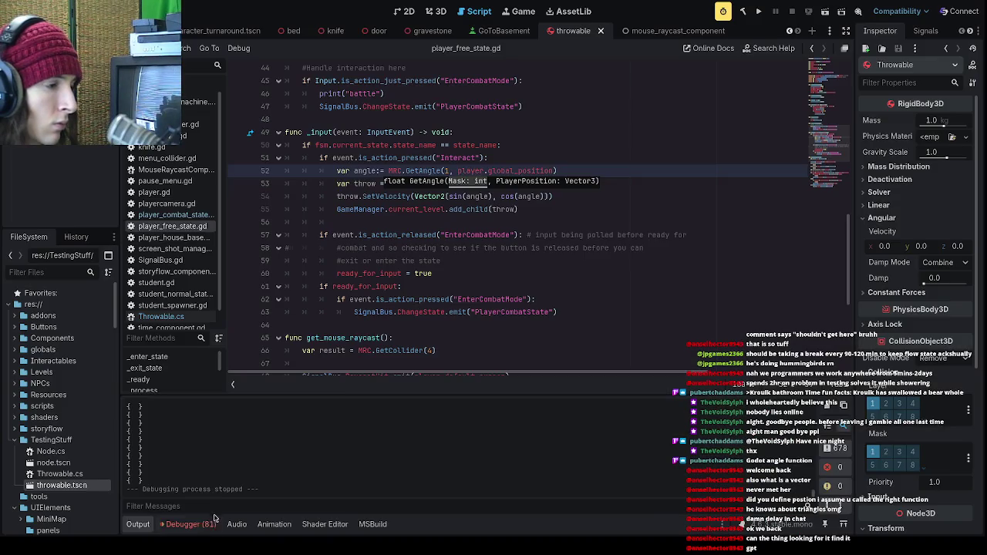
pyautogui.click(179, 524)
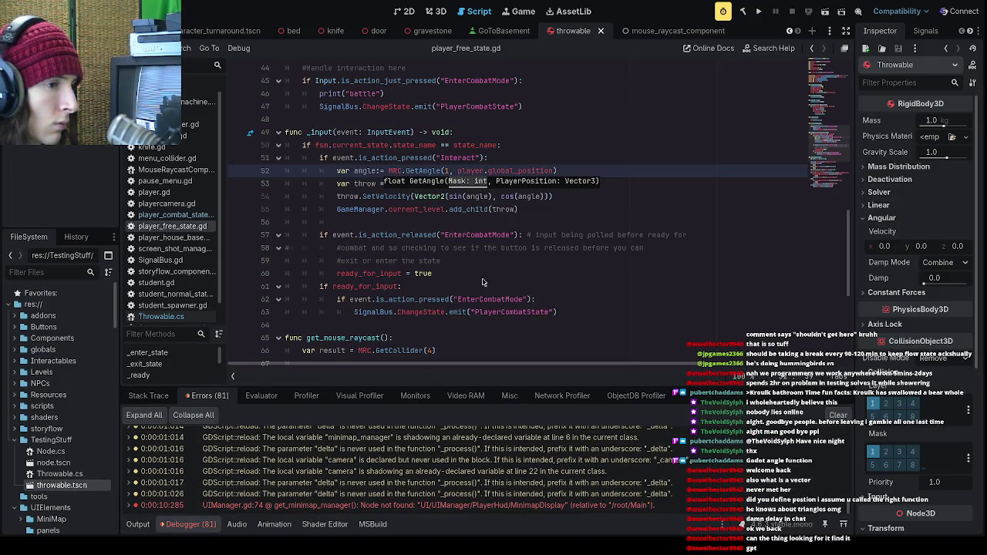
# - Add print(angle) on a new line after add_child and run the project
pyautogui.click(562, 211)
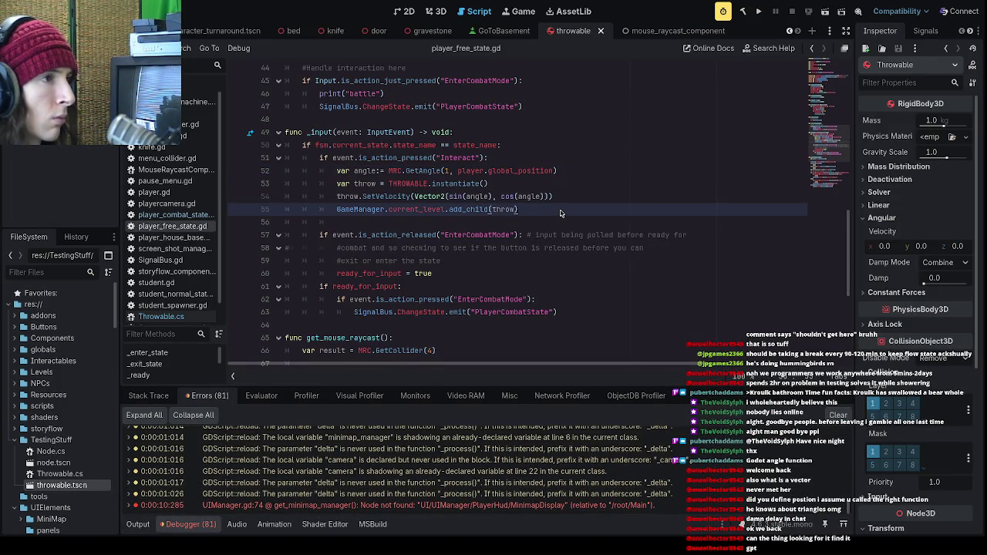
pyautogui.press('Return')
pyautogui.write('prnt')
pyautogui.press('Down')
pyautogui.press('Down')
pyautogui.press('Down')
pyautogui.press('Return')
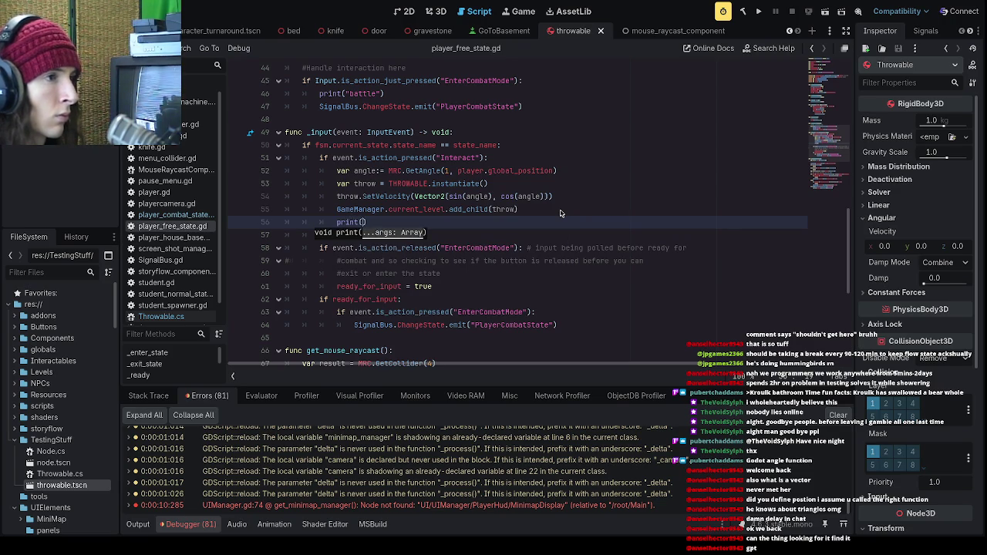
pyautogui.write('angle')
pyautogui.press('F5')
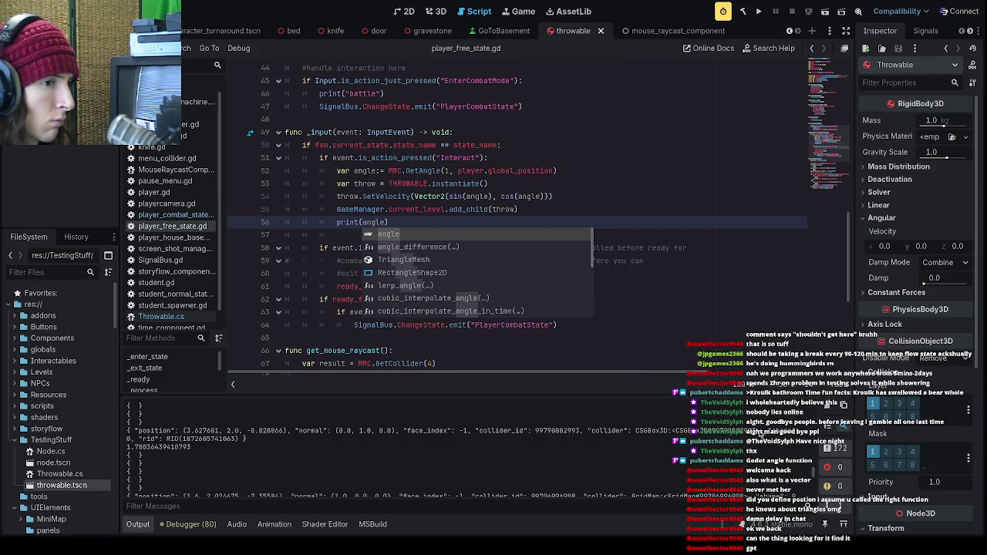
# - Review the printed angle values in the output log and dismiss the autocomplete list
pyautogui.moveTo(763, 432); pyautogui.dragTo(661, 439)
pyautogui.scroll(3, 666, 441)
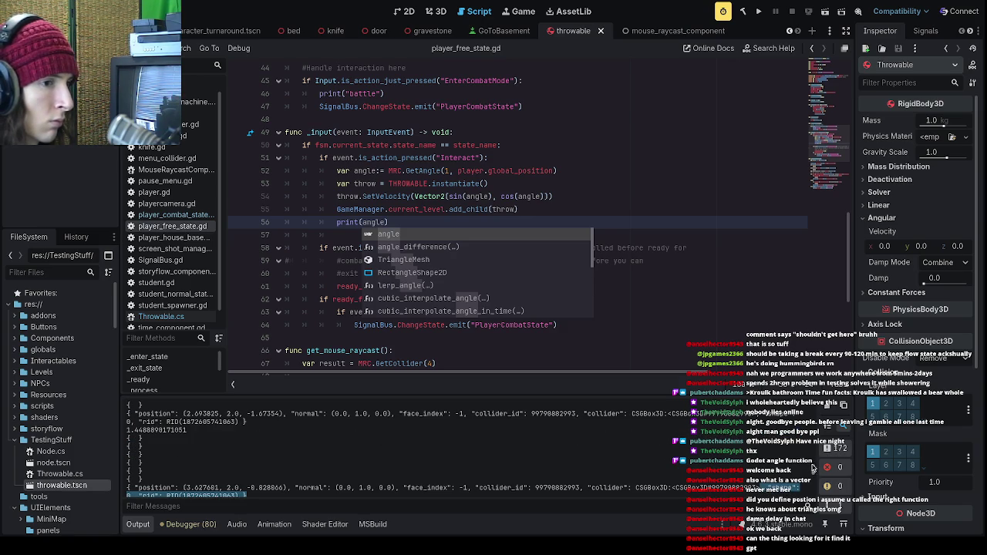
pyautogui.scroll(2, 812, 462)
pyautogui.click(633, 299)
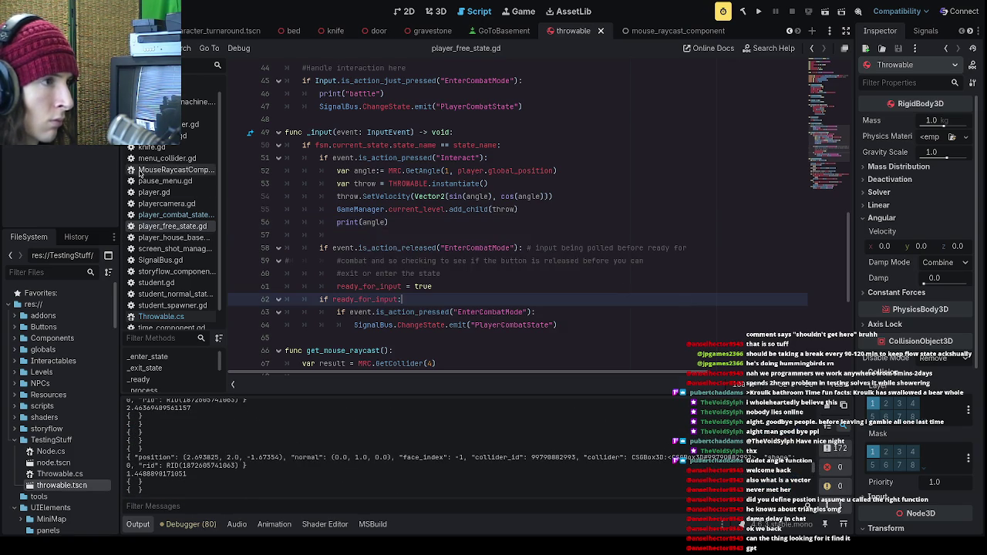
pyautogui.click(387, 223)
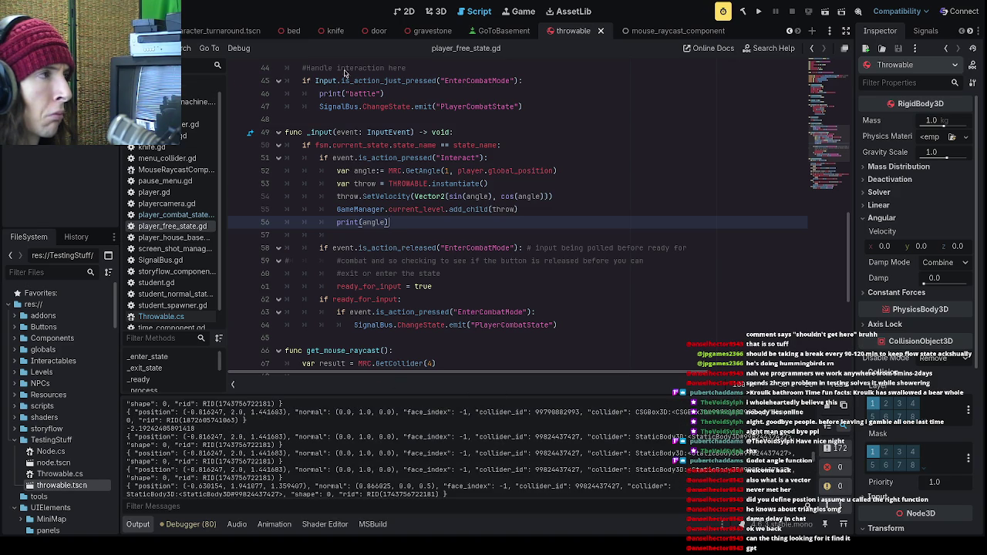
# - Delete the GD.Print(Result); line from MouseRaycastComponent.cs and run the project with F5
pyautogui.click(639, 35)
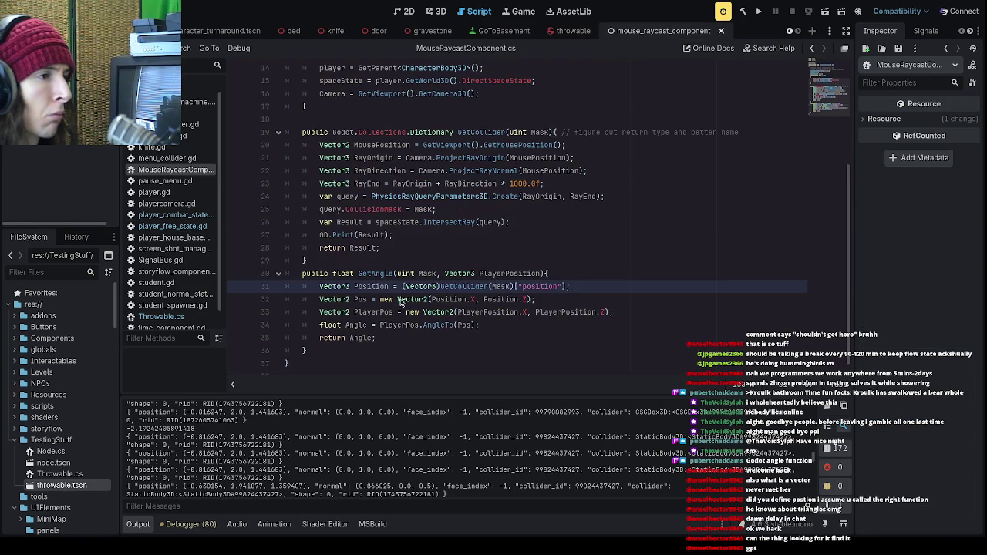
pyautogui.tripleClick(393, 242)
pyautogui.press('BackSpace')
pyautogui.press('BackSpace')
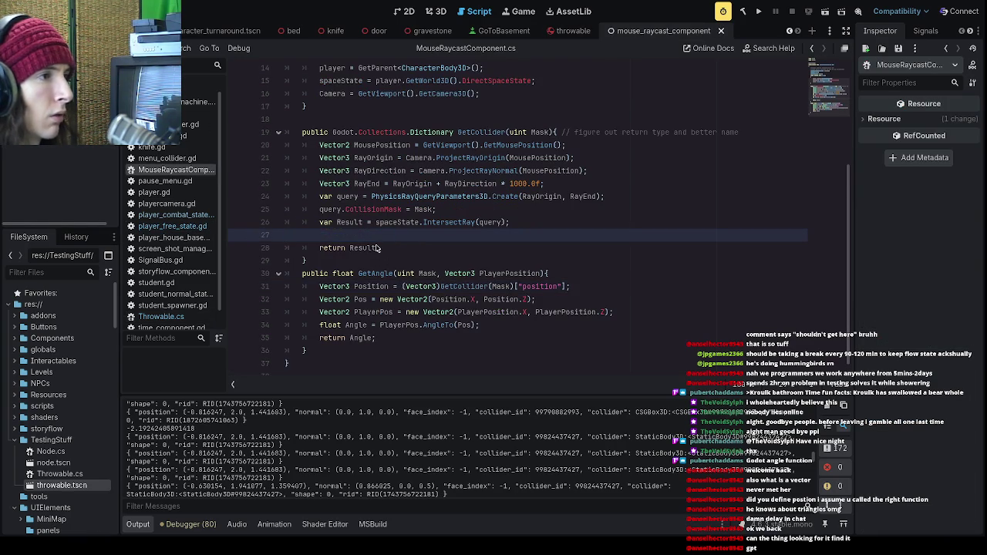
pyautogui.press('F5')
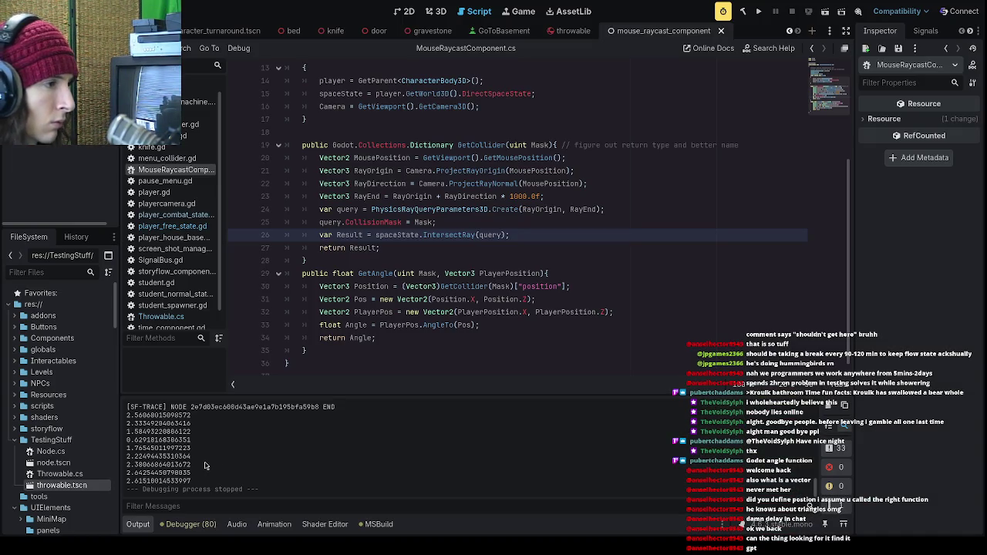
# - Review the printed angle values in the output, then place the caret on line 26
pyautogui.moveTo(193, 480); pyautogui.dragTo(116, 418)
pyautogui.click(219, 461)
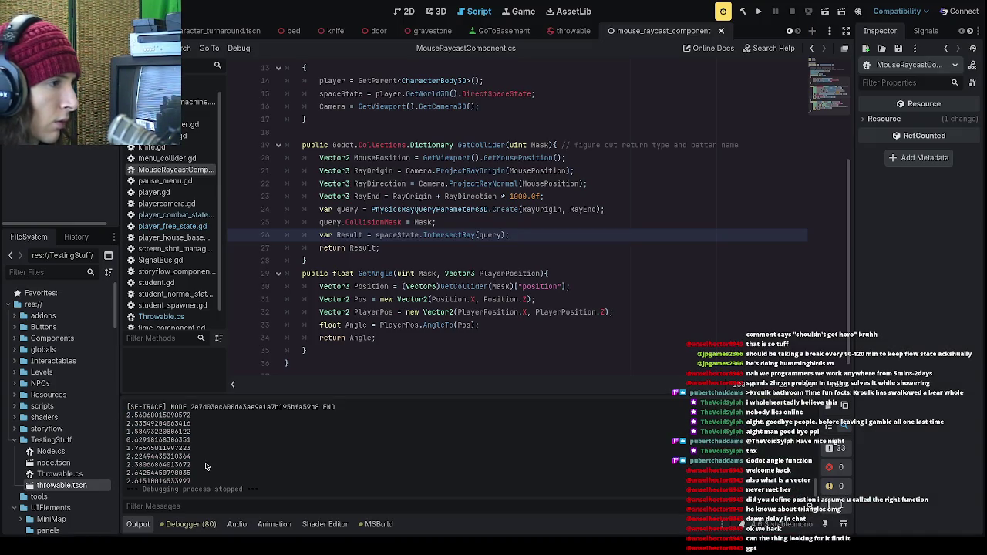
pyautogui.scroll(1, 205, 466)
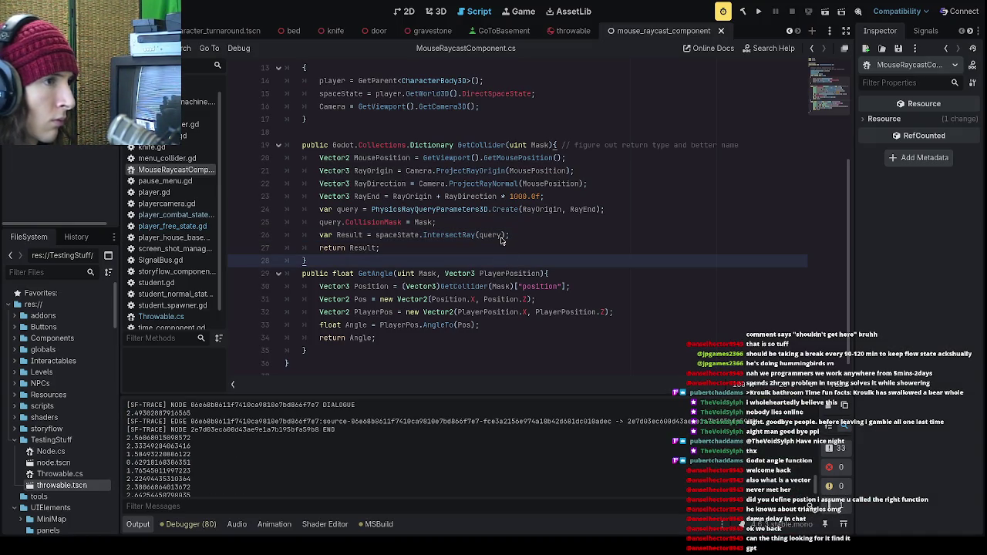
pyautogui.click(501, 237)
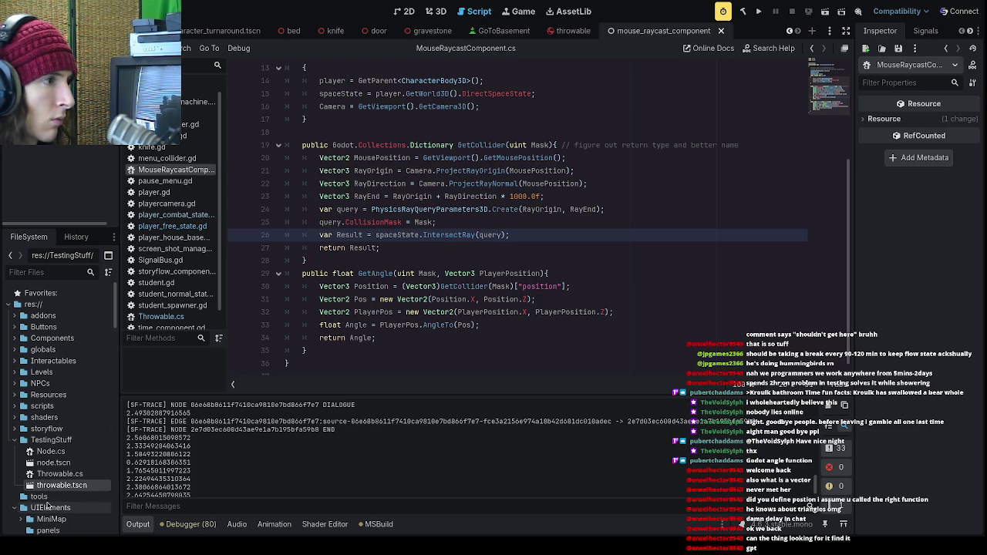
# - In player_free_state.gd, replace angle in print(angle) with Vector2(sin(angle), cos(angle)), then test-run
pyautogui.click(172, 226)
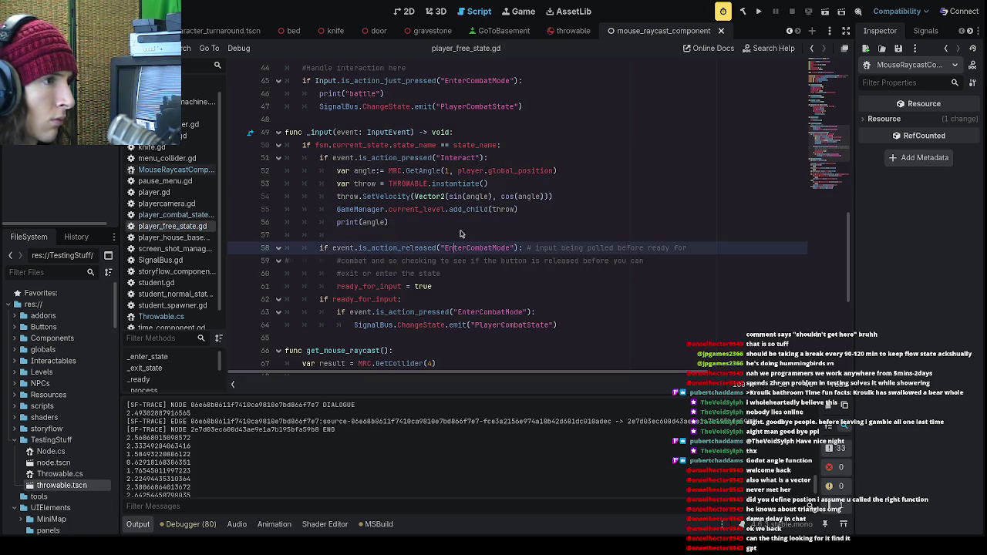
pyautogui.moveTo(552, 197); pyautogui.dragTo(411, 202)
pyautogui.hotkey('ctrl', 'c')
pyautogui.doubleClick(374, 222)
pyautogui.hotkey('ctrl', 'v')
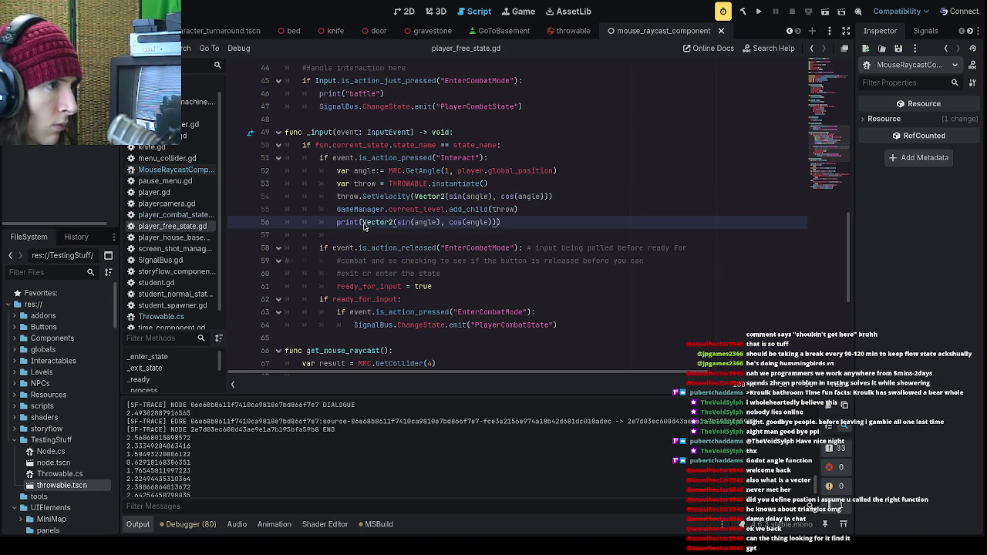
pyautogui.press('F5')
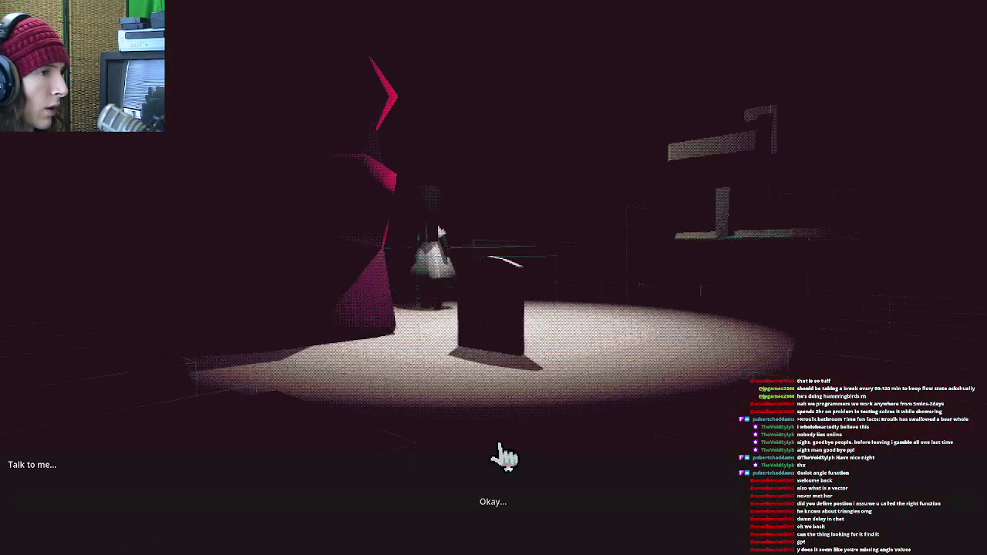
pyautogui.click(465, 509)
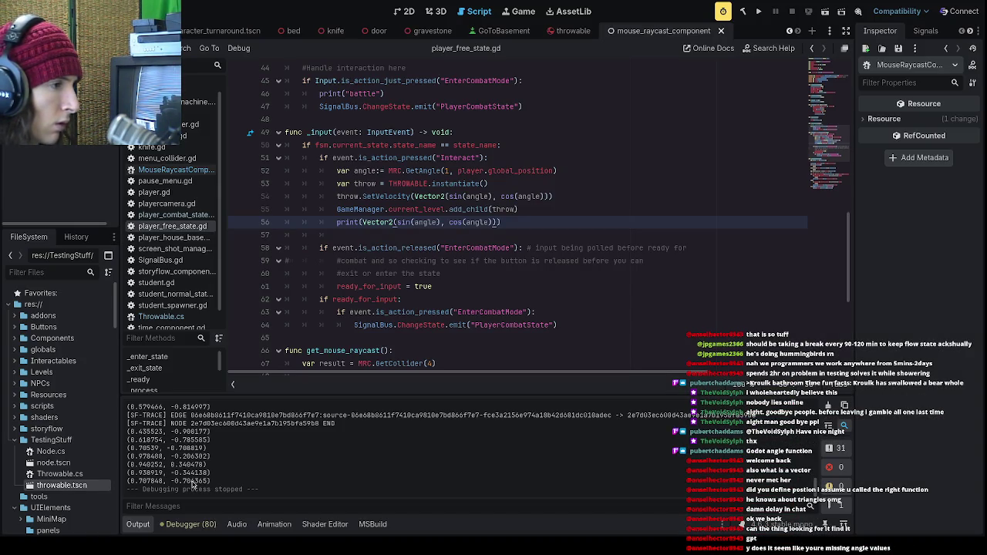
# - Add throw.global_position = player.global_position on a new line after SetVelocity
pyautogui.click(523, 224)
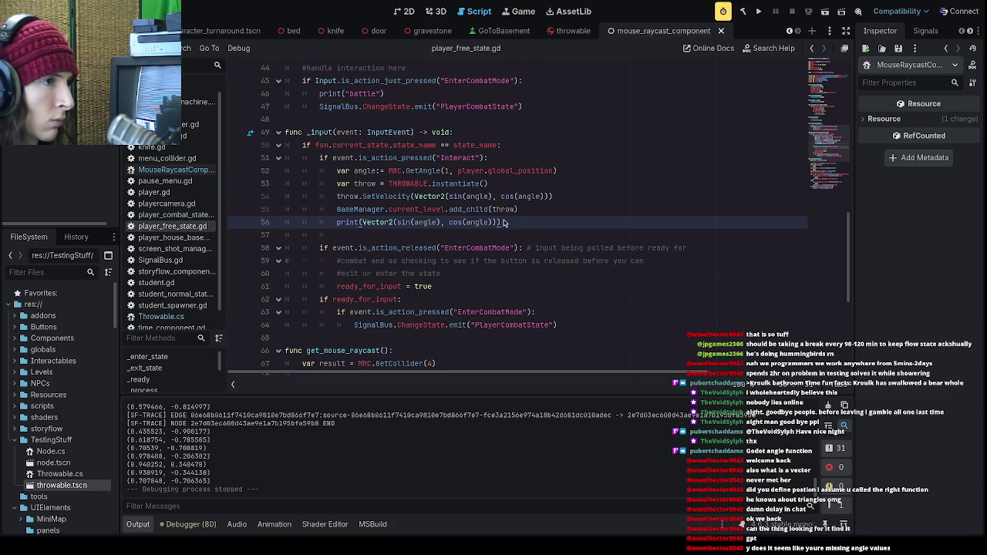
pyautogui.moveTo(449, 210); pyautogui.dragTo(488, 215)
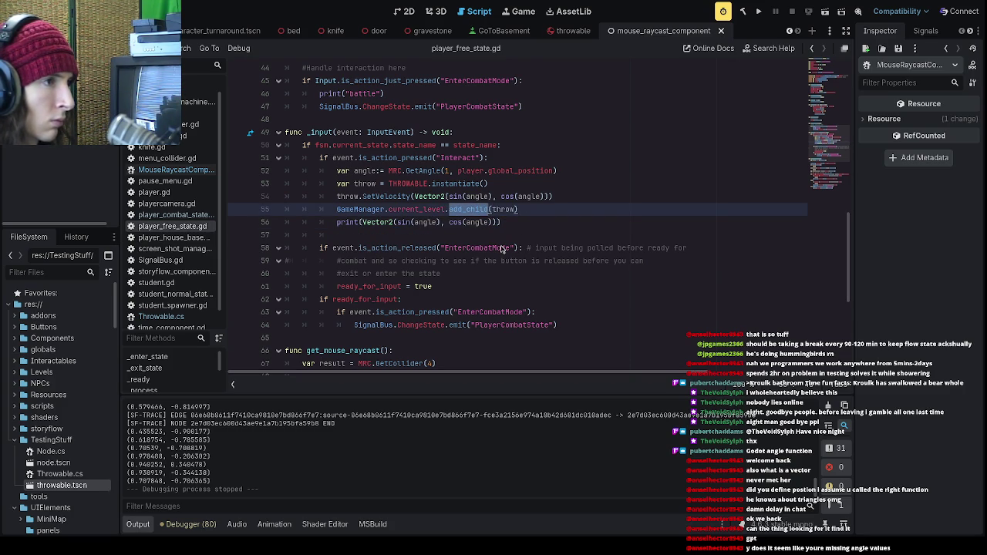
pyautogui.click(541, 202)
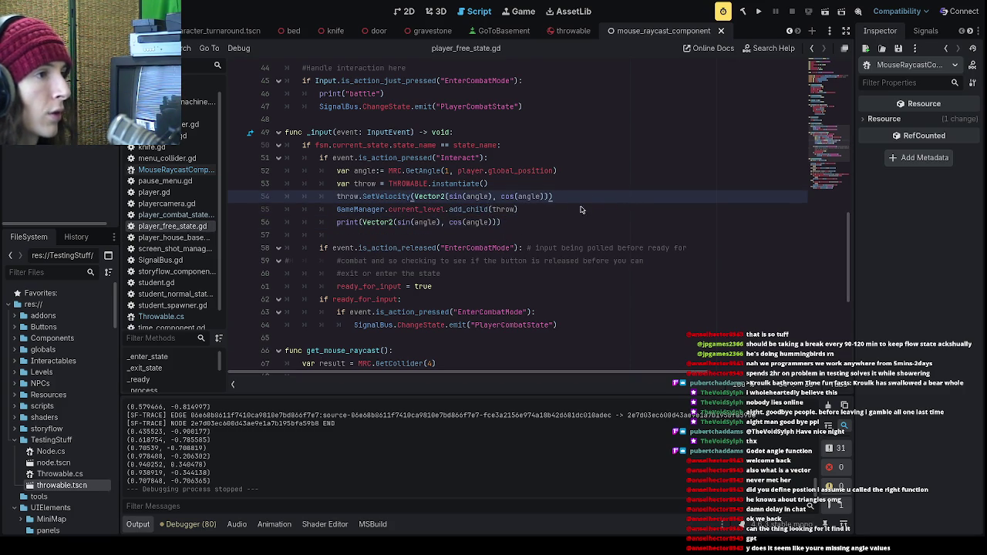
pyautogui.press('Return')
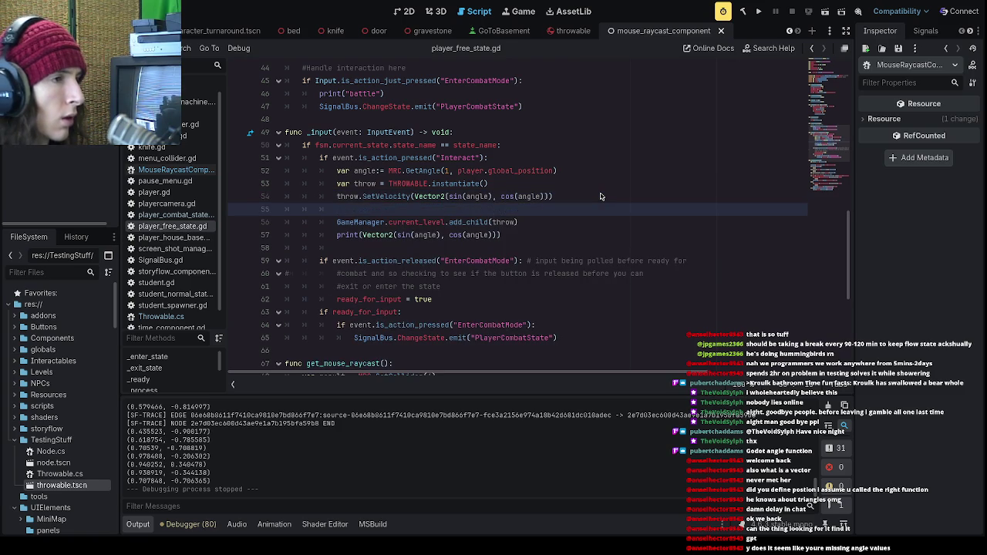
pyautogui.press('BackSpace')
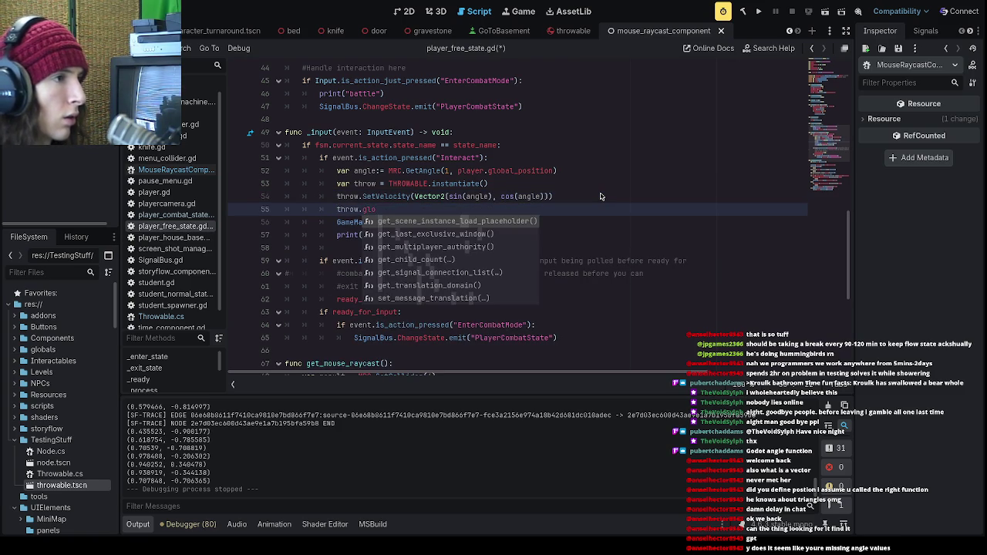
pyautogui.write('bal')
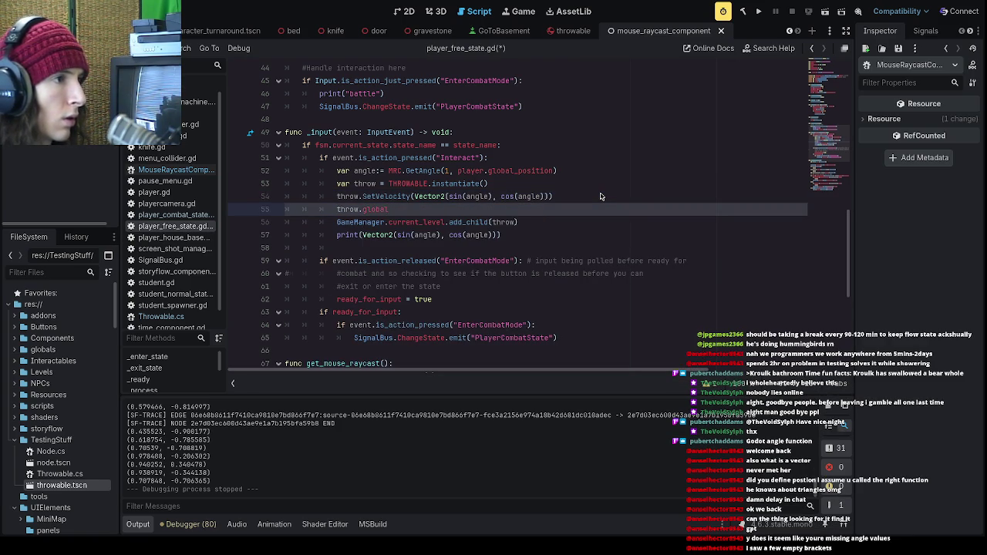
pyautogui.write('_posi')
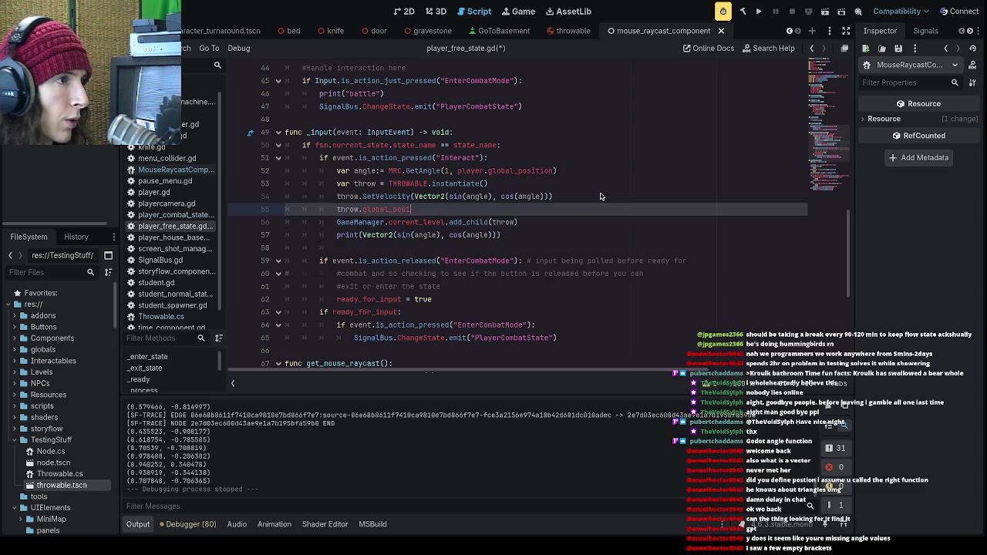
pyautogui.write('tion = player.')
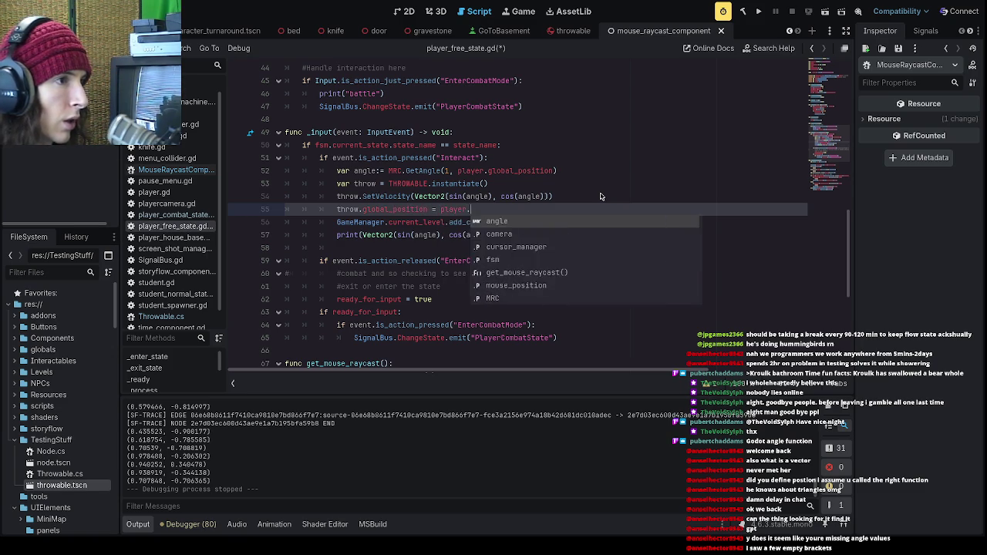
pyautogui.write('global')
pyautogui.press('Down')
pyautogui.press('Return')
# - Save the script, run the game, and click through the talk dialogue
pyautogui.hotkey('ctrl', 's')
pyautogui.press('F5')
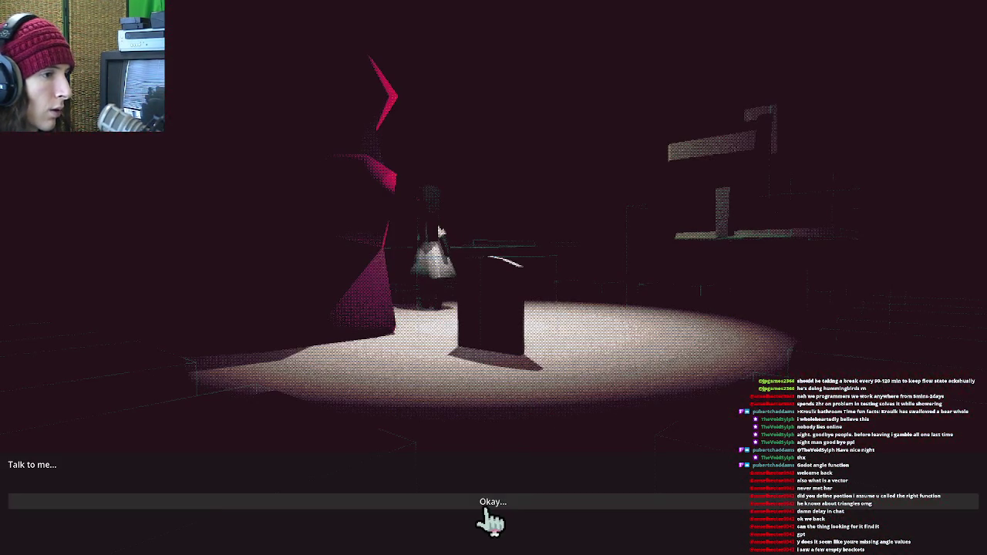
pyautogui.click(486, 505)
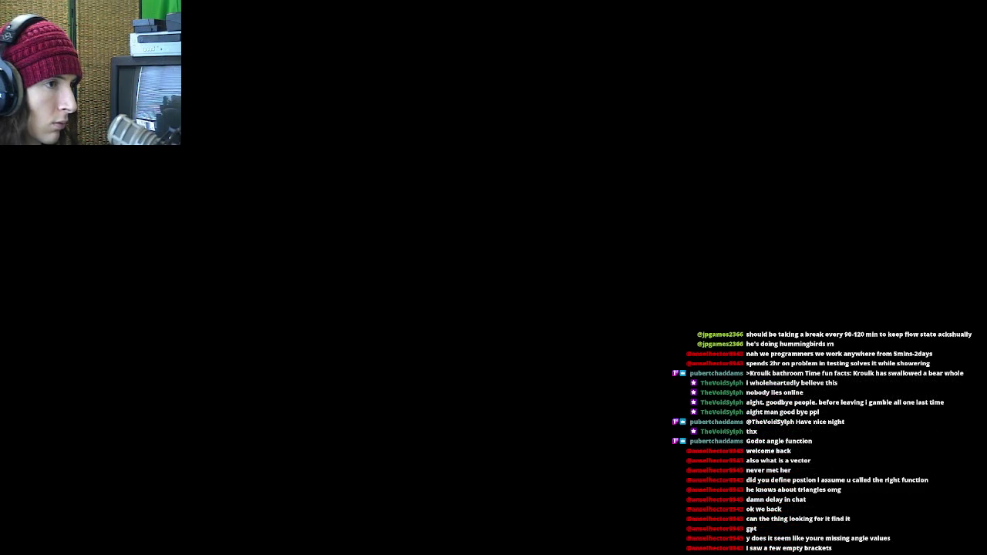
pyautogui.press('Up')
pyautogui.press('Up')
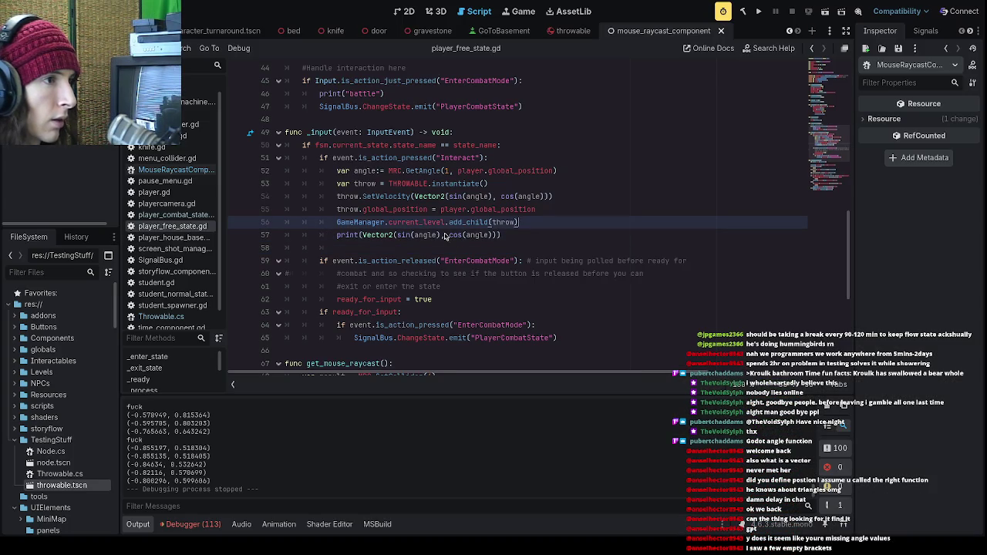
# - Start wrapping line 55's player position in a Vector3 constructor
pyautogui.press('Up')
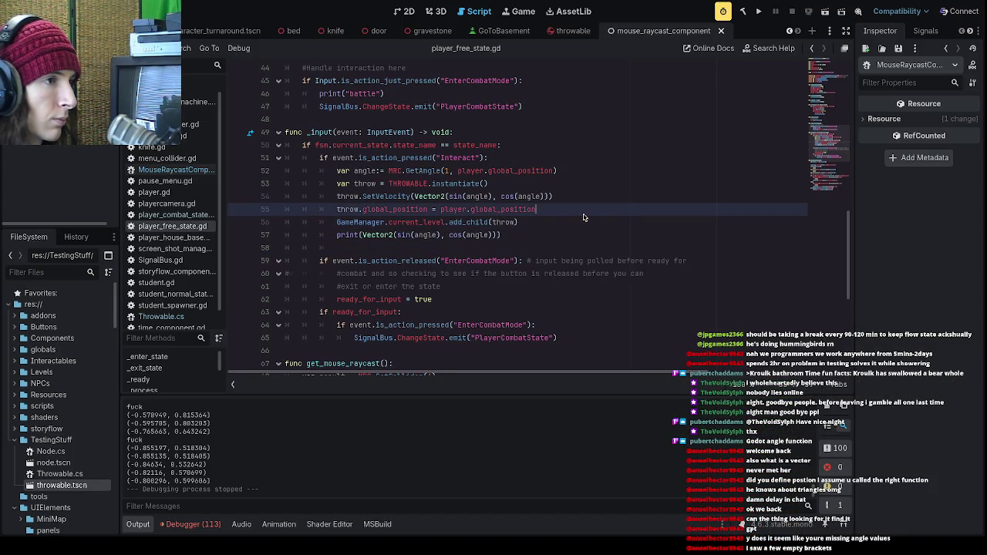
pyautogui.press('Return')
pyautogui.write('throw')
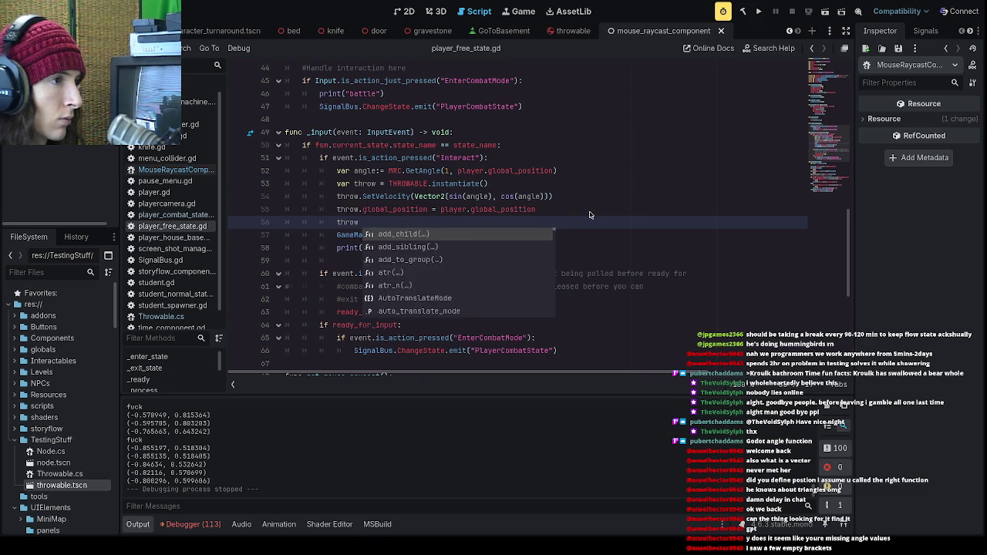
pyautogui.press('BackSpace')
pyautogui.press('BackSpace')
pyautogui.press('BackSpace')
pyautogui.press('BackSpace')
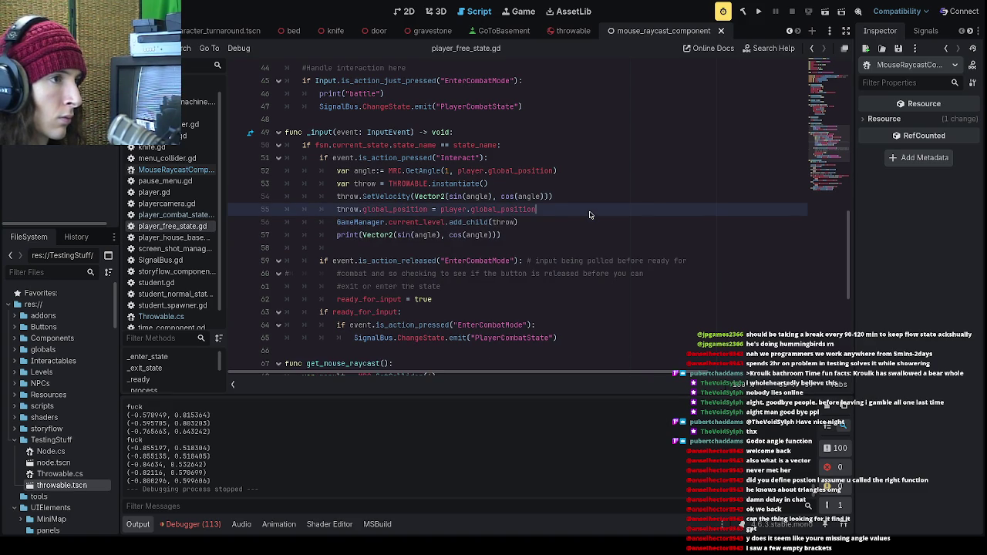
pyautogui.click(441, 211)
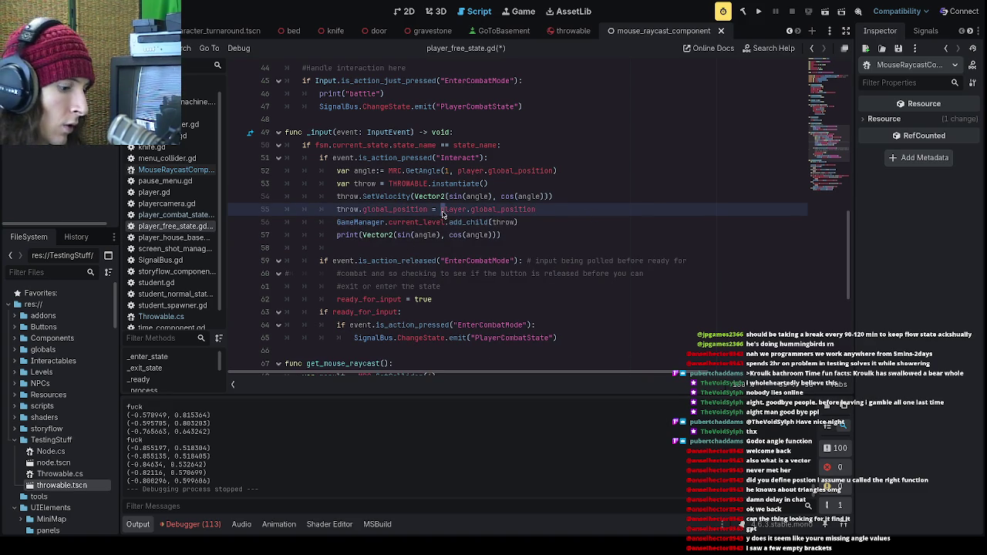
pyautogui.write('Vector(')
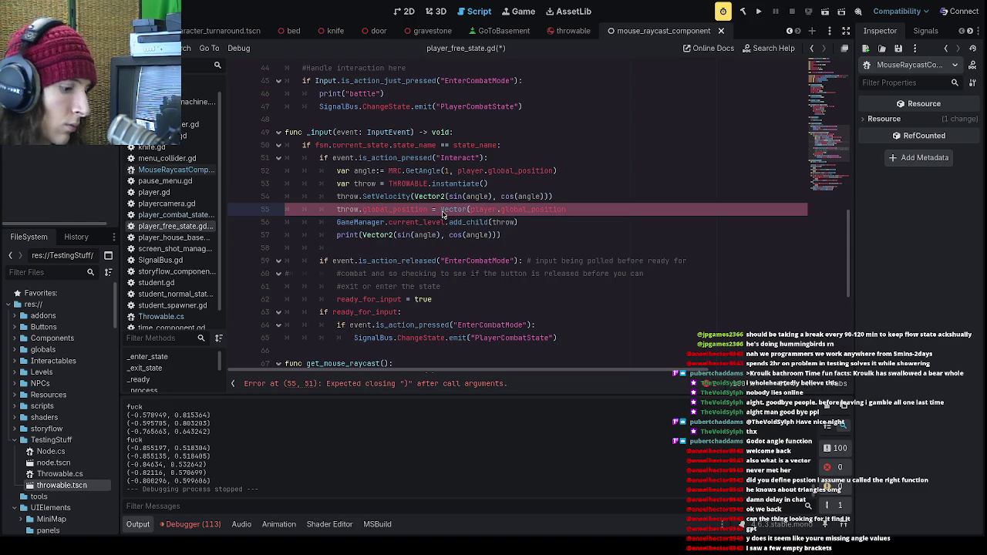
pyautogui.write('3')
# - Finish line 55 as Vector3(player.global_position.x, 2, player.global_position.z), save, and run
pyautogui.click(593, 214)
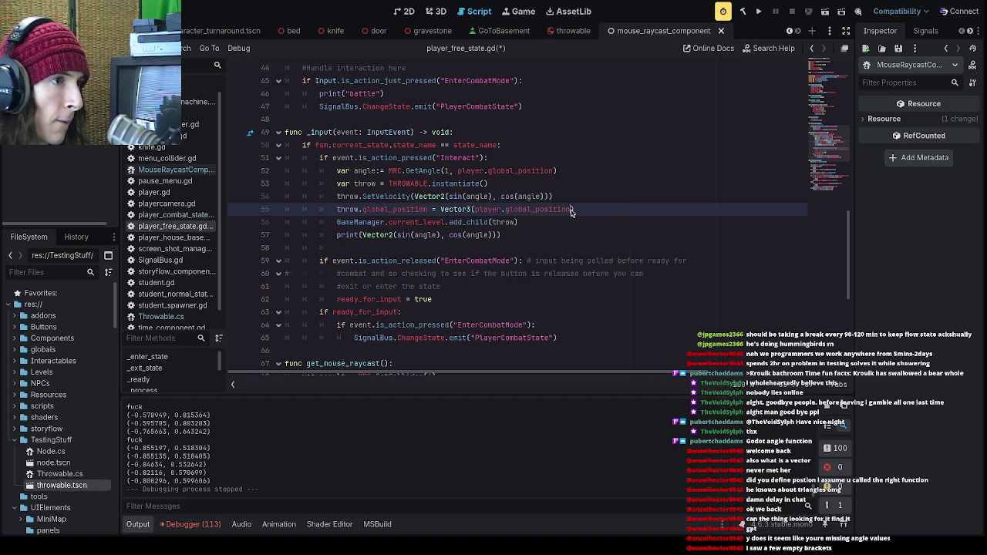
pyautogui.write('.x, 2, ')
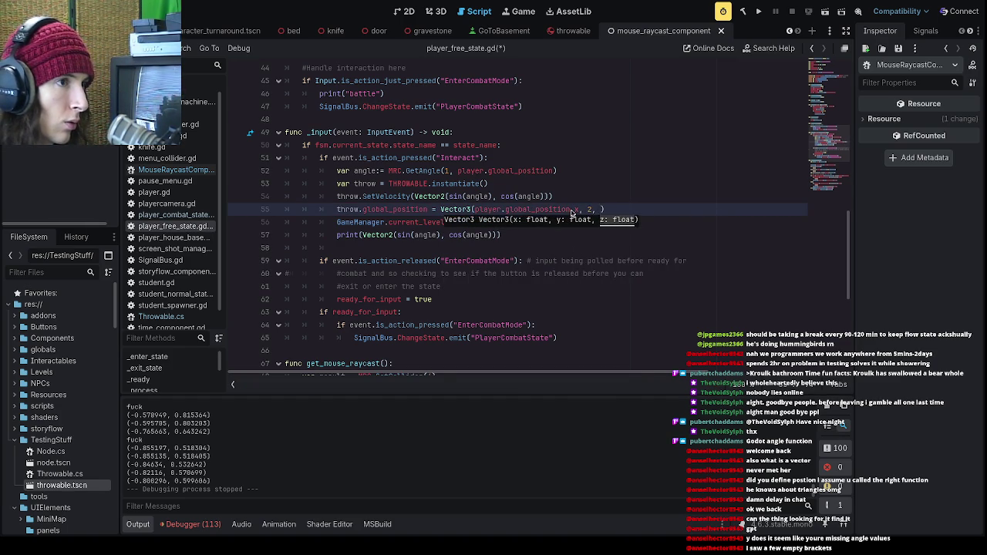
pyautogui.write('player.gl')
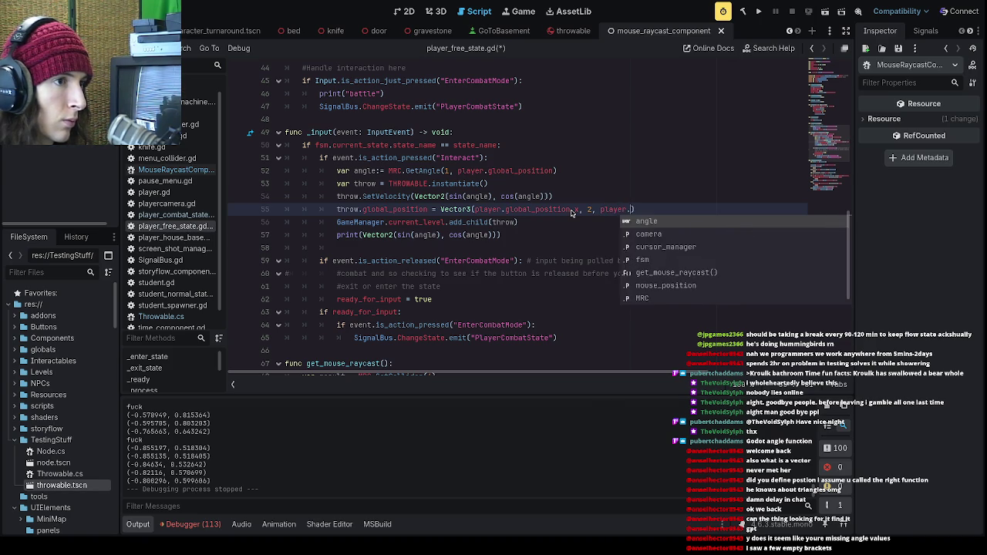
pyautogui.press('BackSpace')
pyautogui.press('Return')
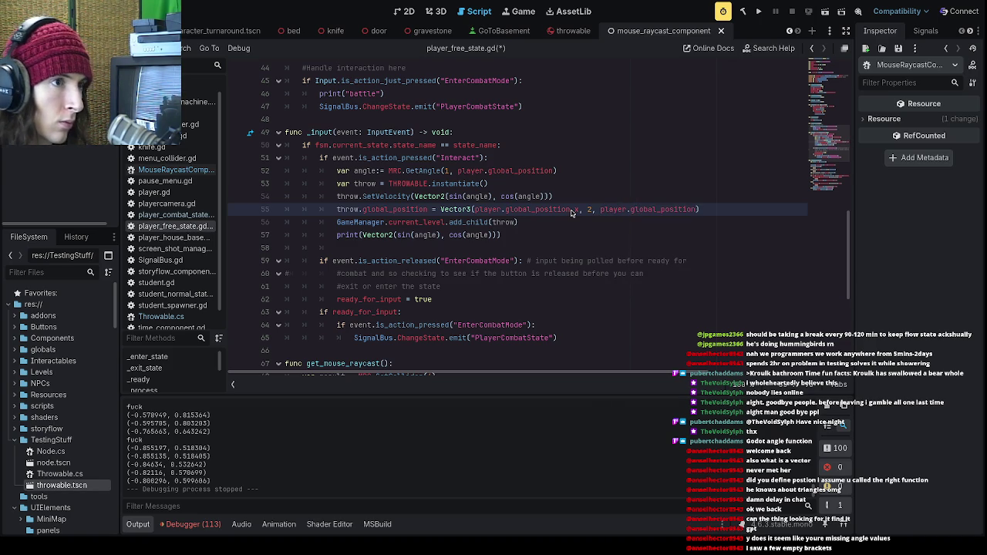
pyautogui.write('.')
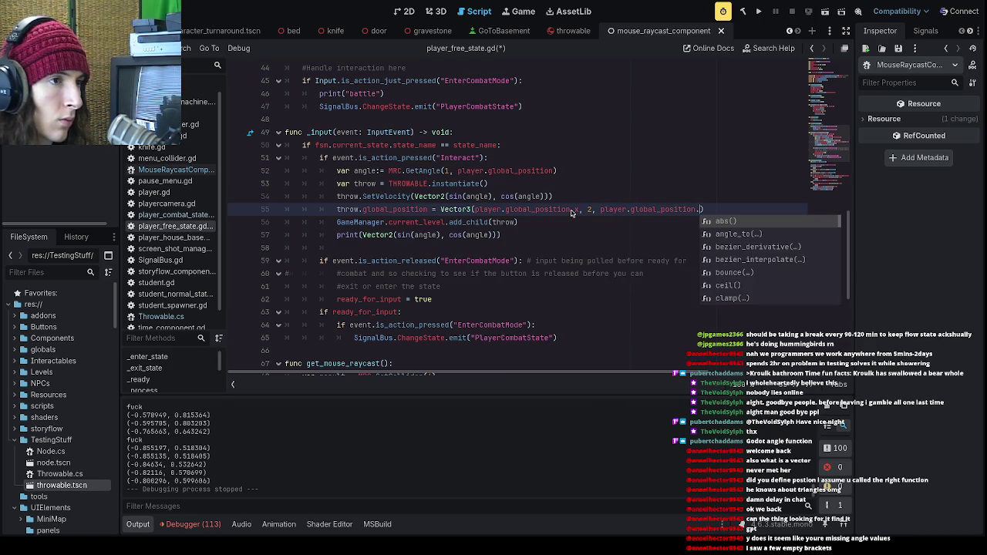
pyautogui.write('z')
pyautogui.hotkey('ctrl', 's')
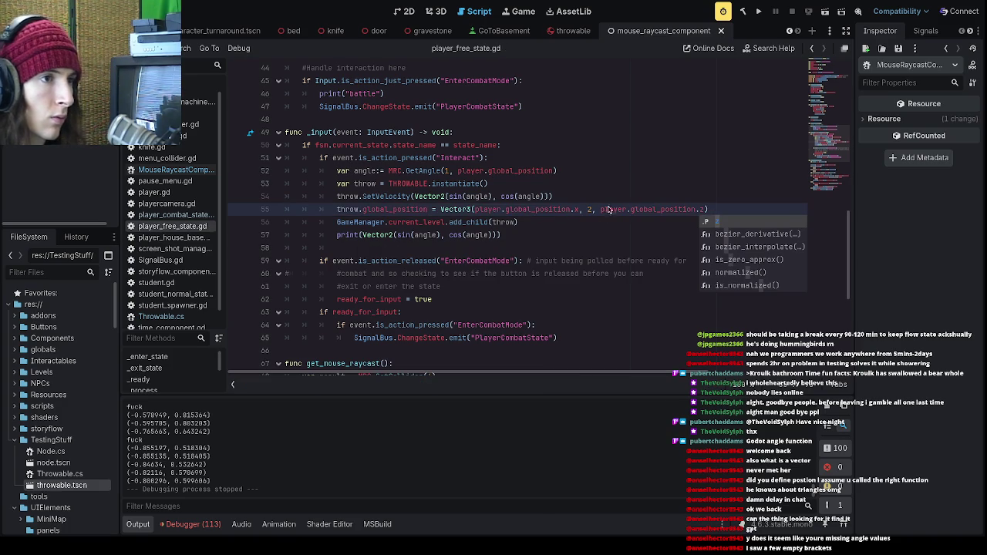
pyautogui.press('F5')
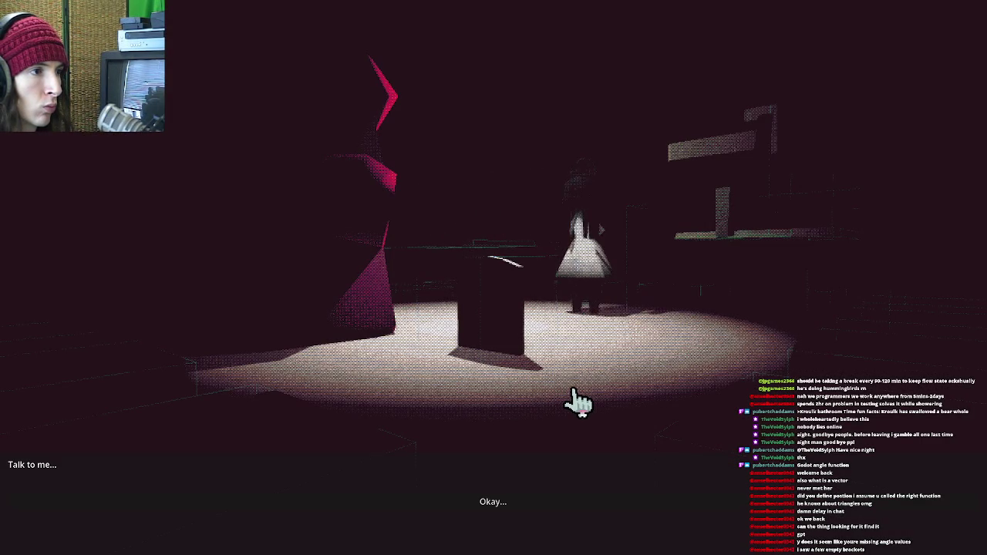
# - Stop the game, try spawn height 4 then 5 on line 55, rerunning each time
pyautogui.click(630, 299)
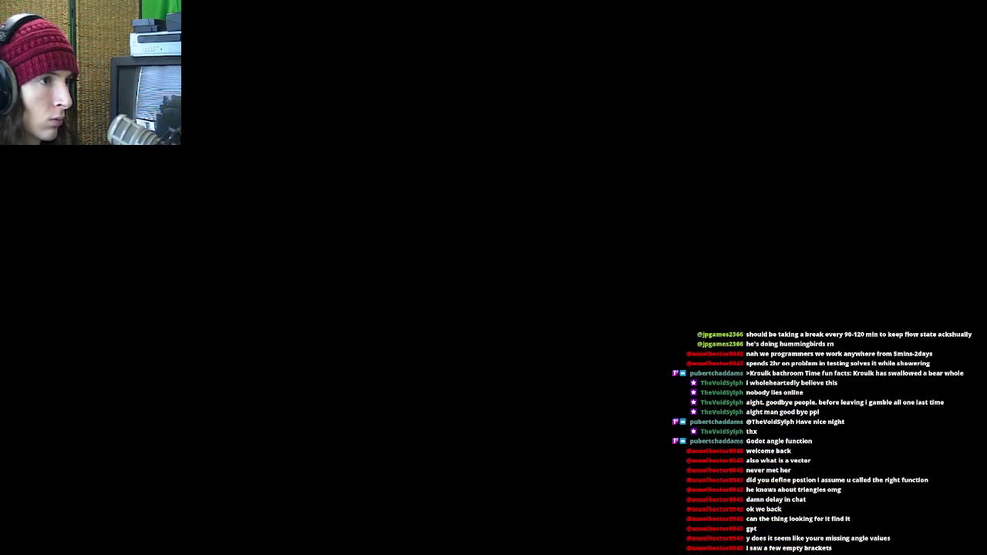
pyautogui.write('4, player.global_position.z)')
pyautogui.hotkey('ctrl', 's')
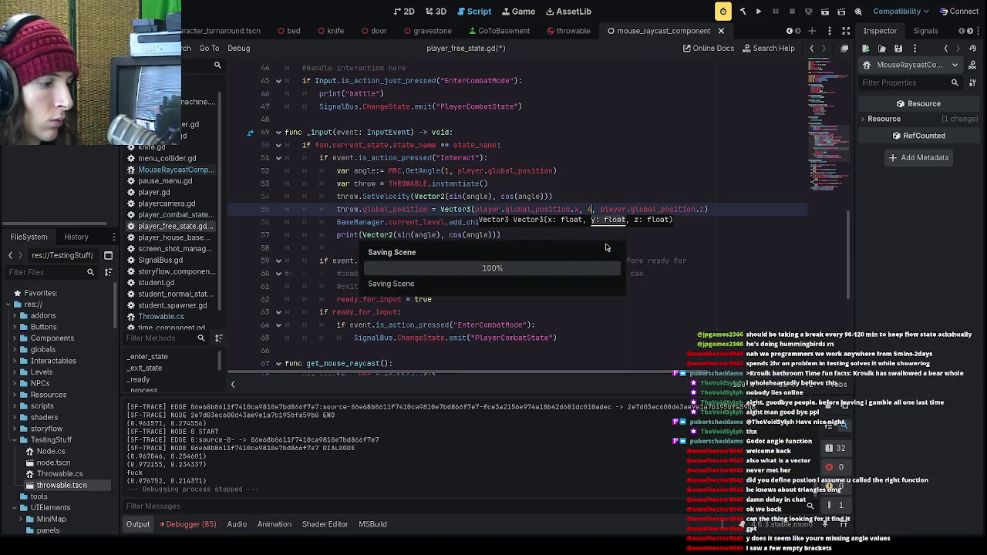
pyautogui.click(759, 12)
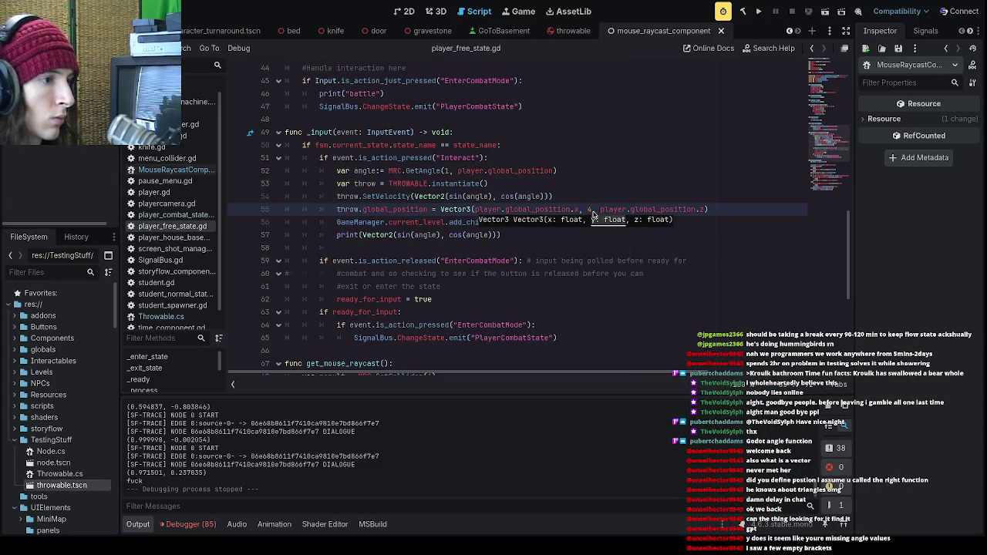
pyautogui.write('5')
pyautogui.press('F5')
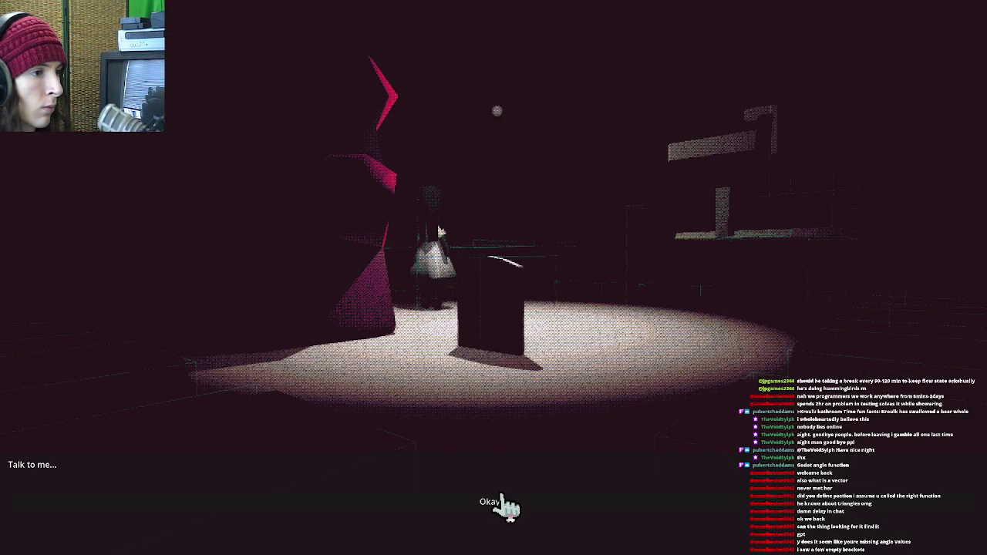
# - Interact with the character in the dark room, dismiss the dialogues, and travel to the school floor
pyautogui.click(520, 520)
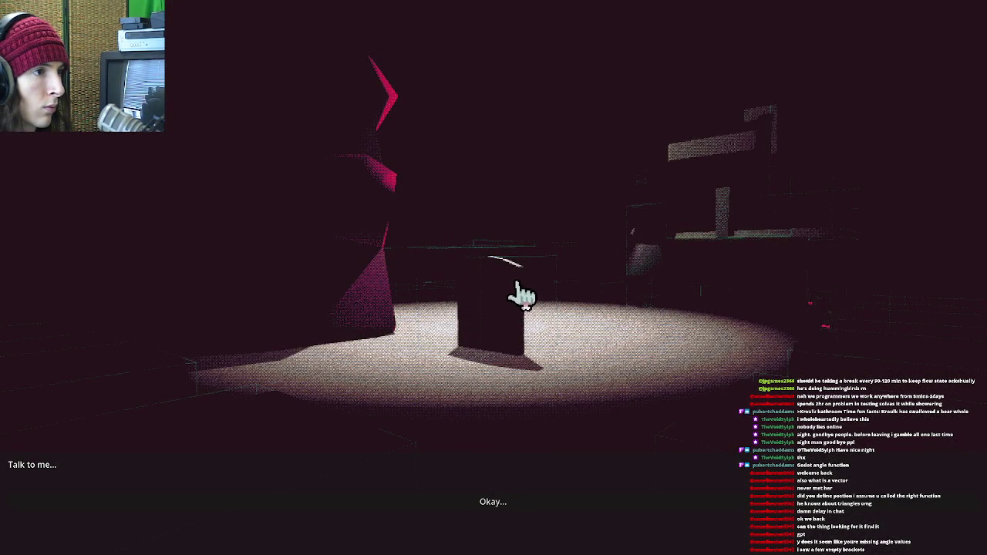
pyautogui.click(490, 518)
pyautogui.click(207, 355)
pyautogui.click(458, 513)
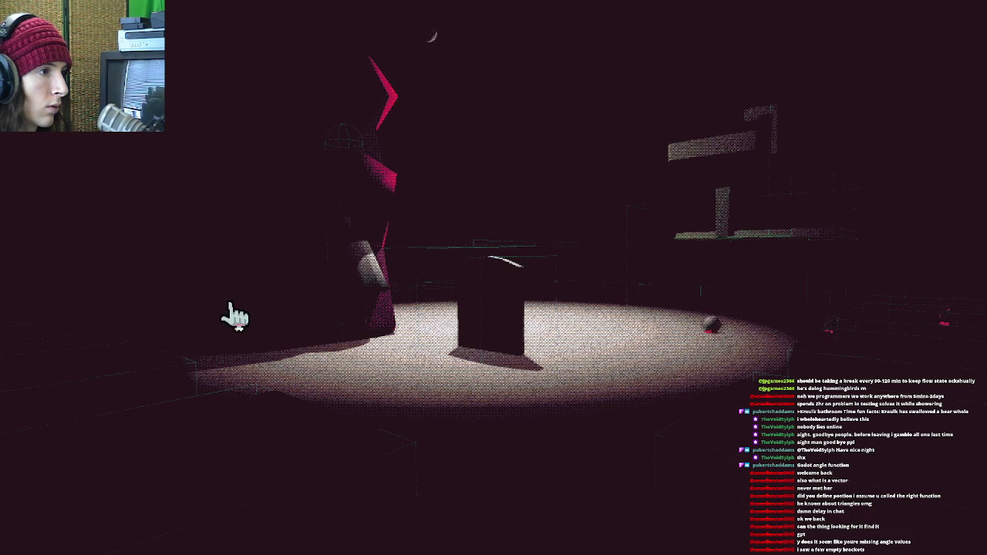
pyautogui.click(268, 346)
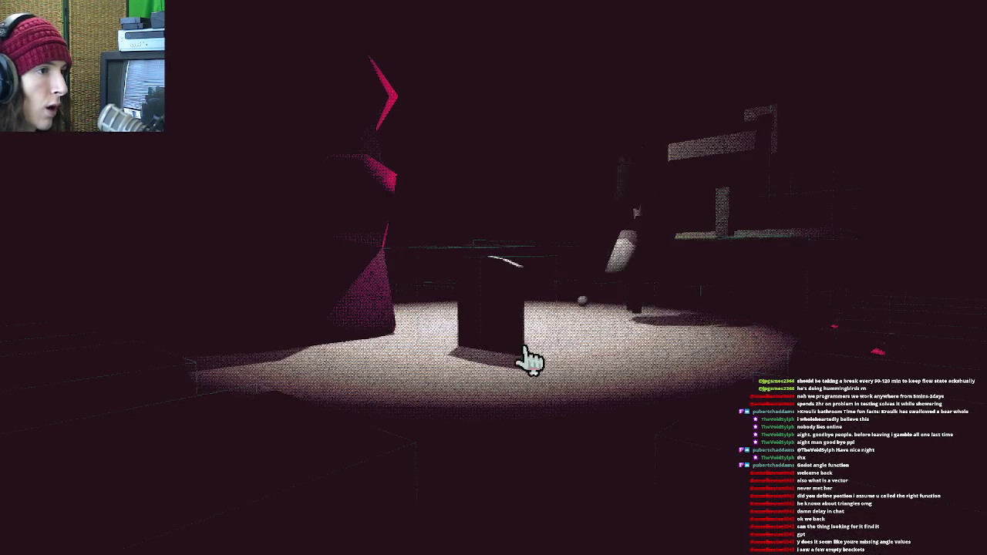
pyautogui.click(529, 299)
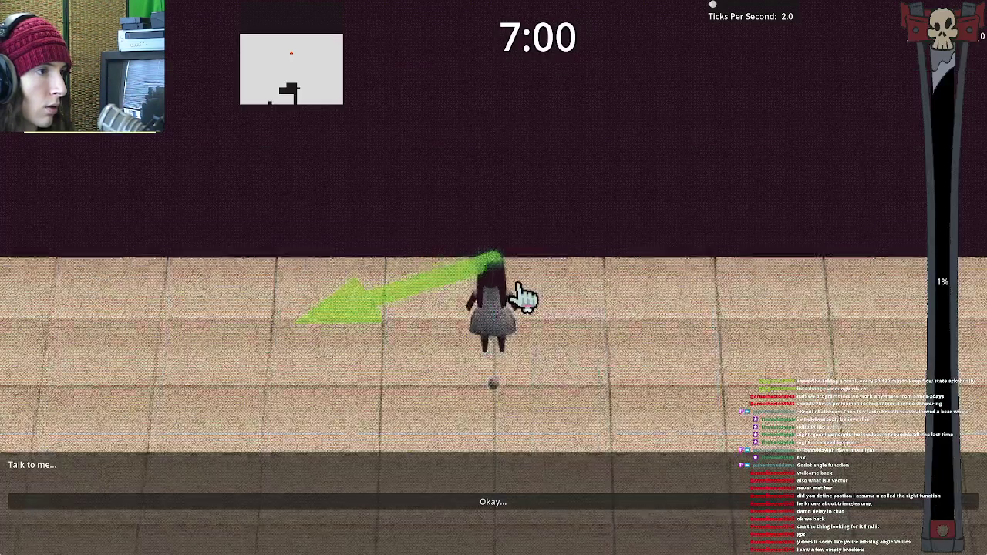
# - Raise the FOV slider in the pause menu's Settings
pyautogui.press('Escape')
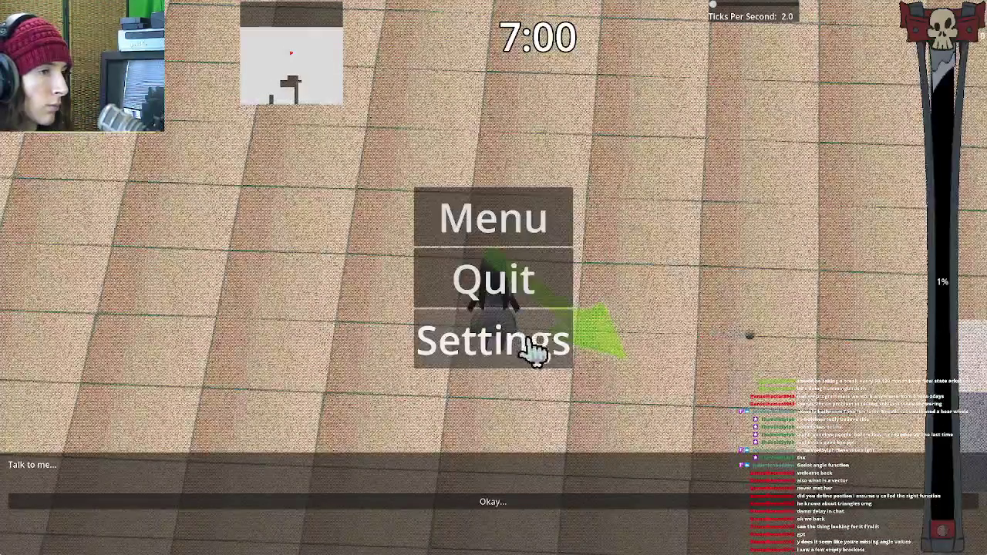
pyautogui.click(556, 356)
pyautogui.moveTo(532, 218)
pyautogui.mouseDown()
pyautogui.moveTo(580, 218)
pyautogui.moveTo(551, 218)
pyautogui.mouseUp()
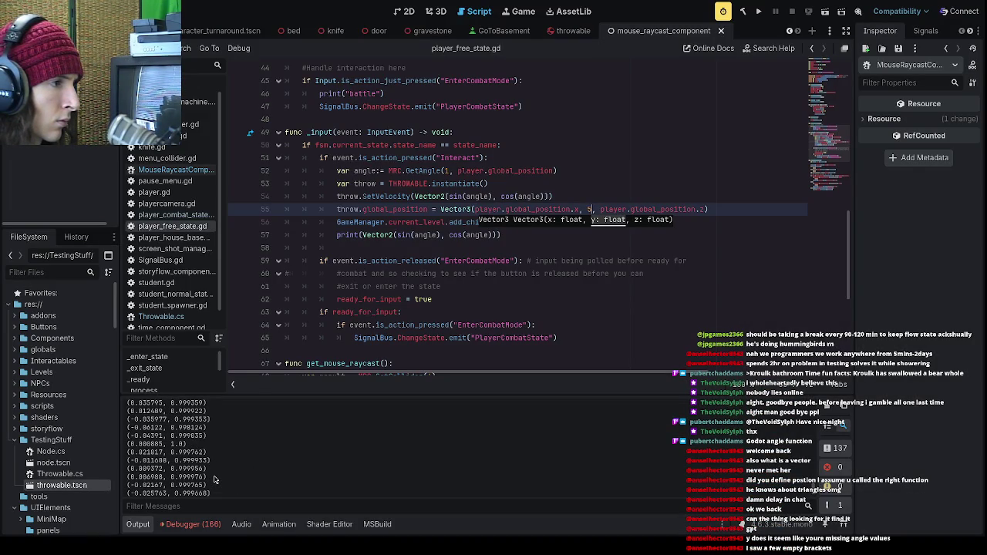
# - Scroll back through the output, revisit the GetAngle call and line 55, then switch to MouseRaycastComponent.cs
pyautogui.scroll(2, 215, 479)
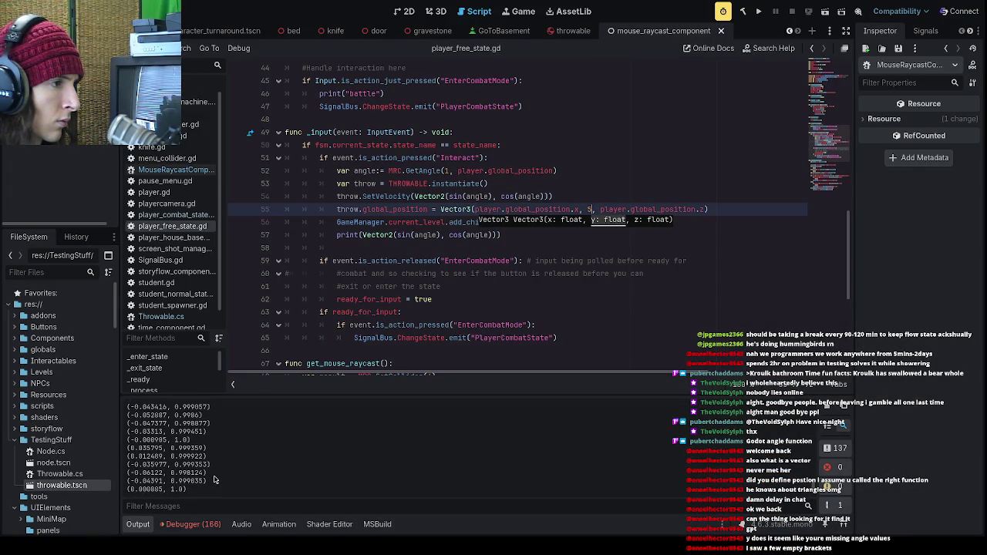
pyautogui.scroll(5, 215, 480)
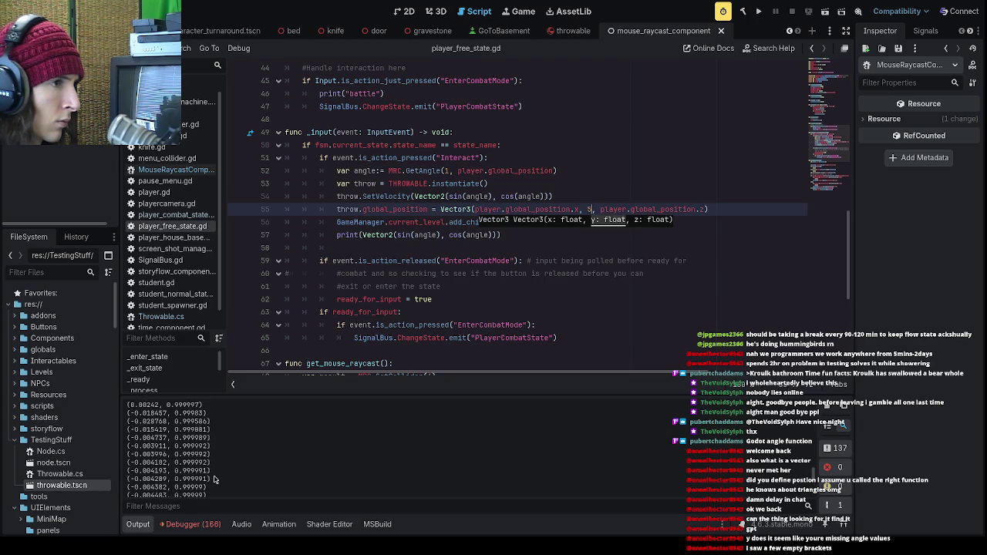
pyautogui.scroll(2, 214, 480)
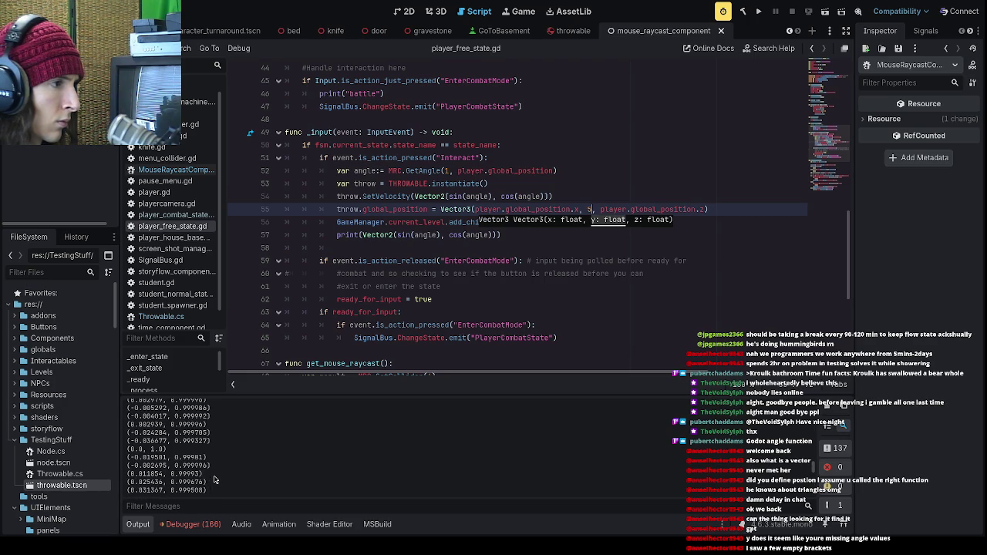
pyautogui.scroll(3, 214, 480)
pyautogui.click(460, 171)
pyautogui.click(475, 209)
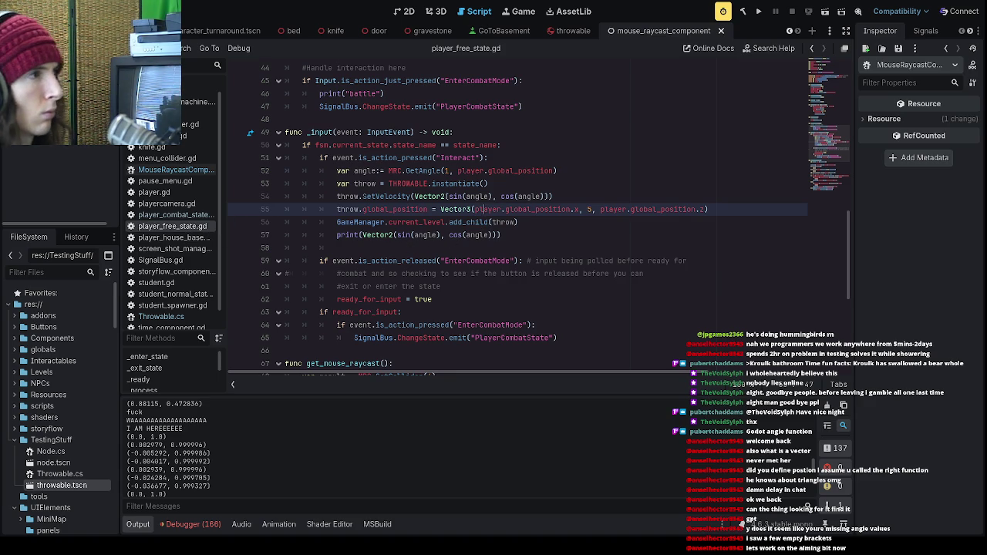
pyautogui.click(175, 169)
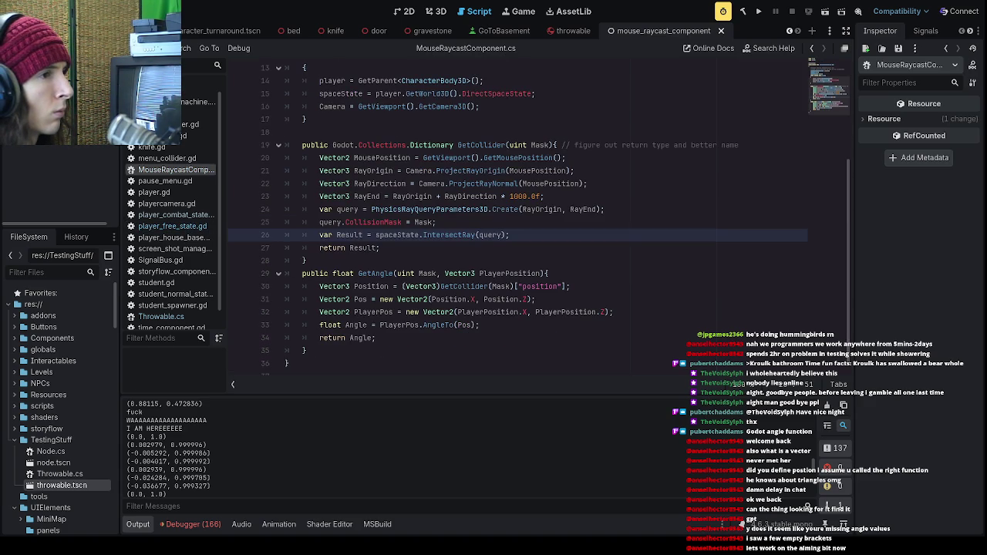
pyautogui.scroll(3, 436, 266)
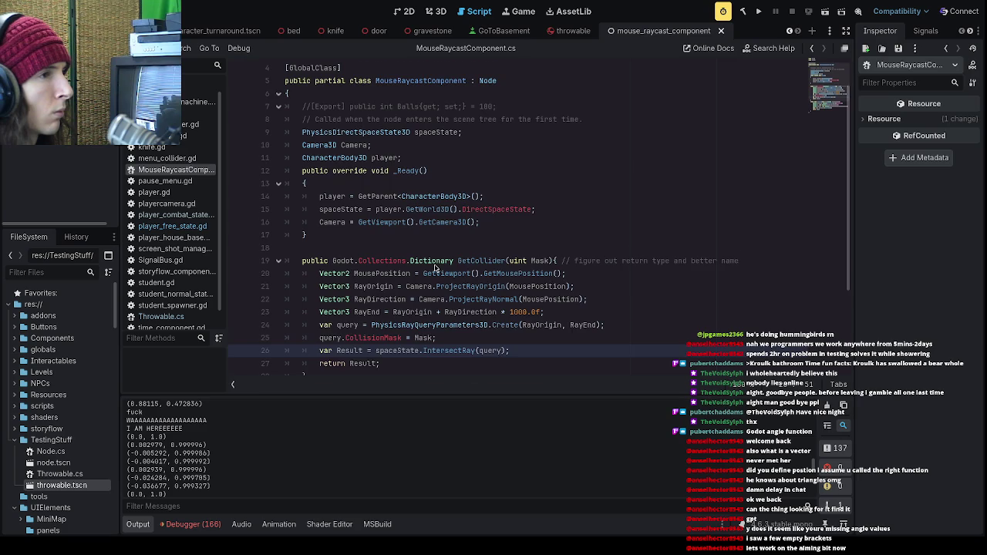
pyautogui.scroll(-4, 436, 267)
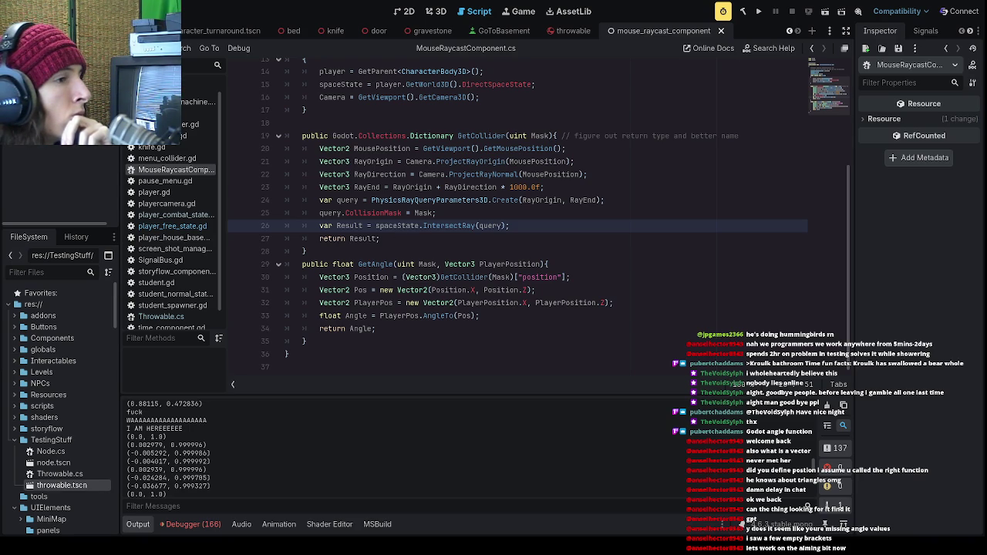
pyautogui.click(442, 327)
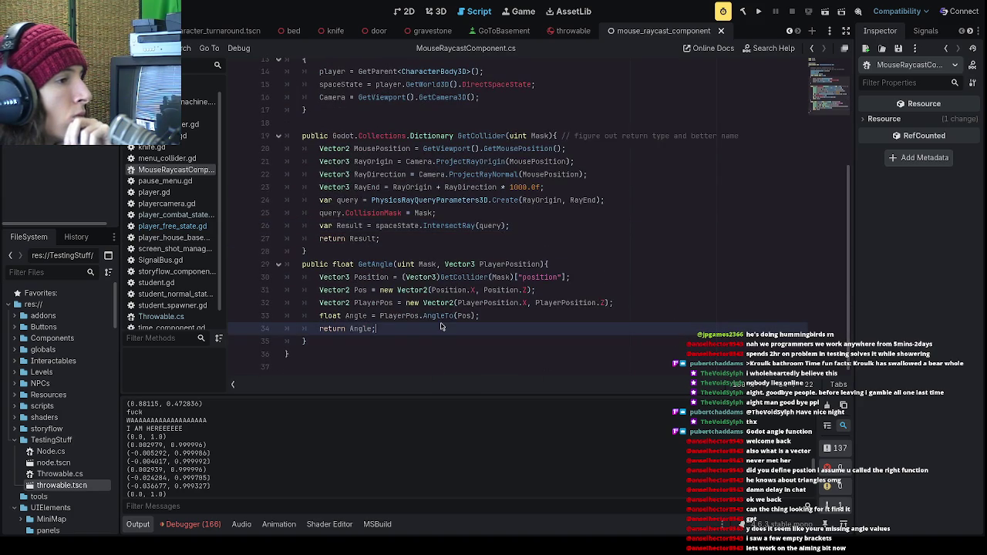